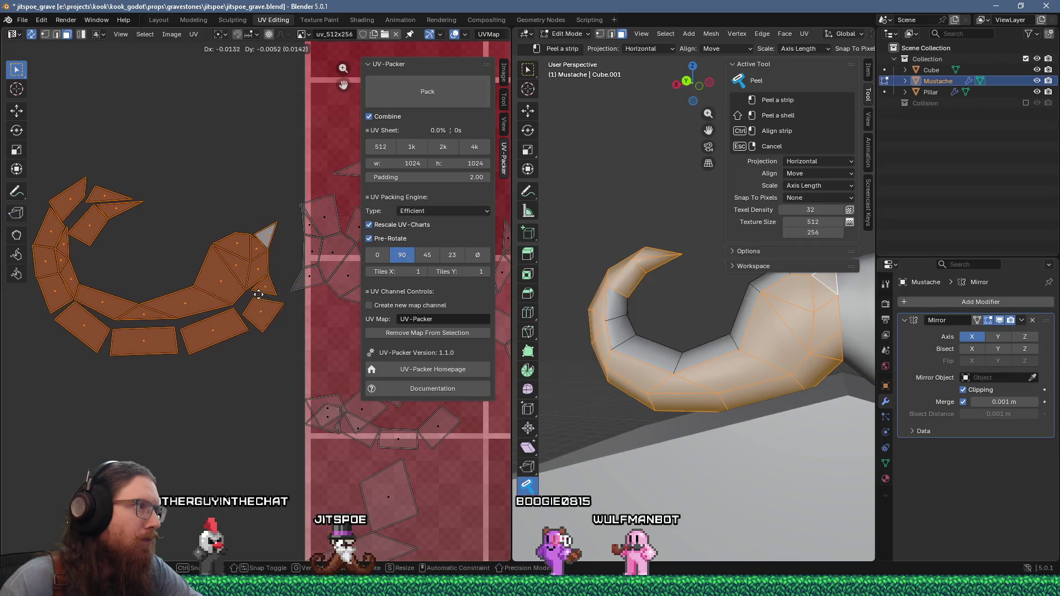
# Select one small mustache UV island and move it into empty space left of the gravestone texture
pyautogui.scroll(-4, 211, 294)
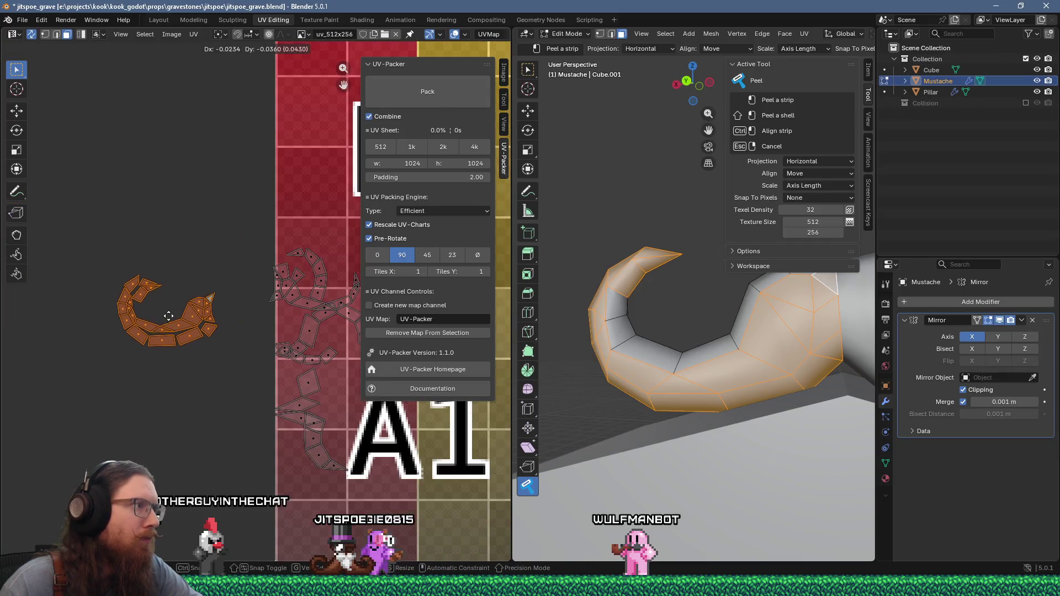
pyautogui.moveTo(632, 345); pyautogui.dragTo(660, 355, button='middle')
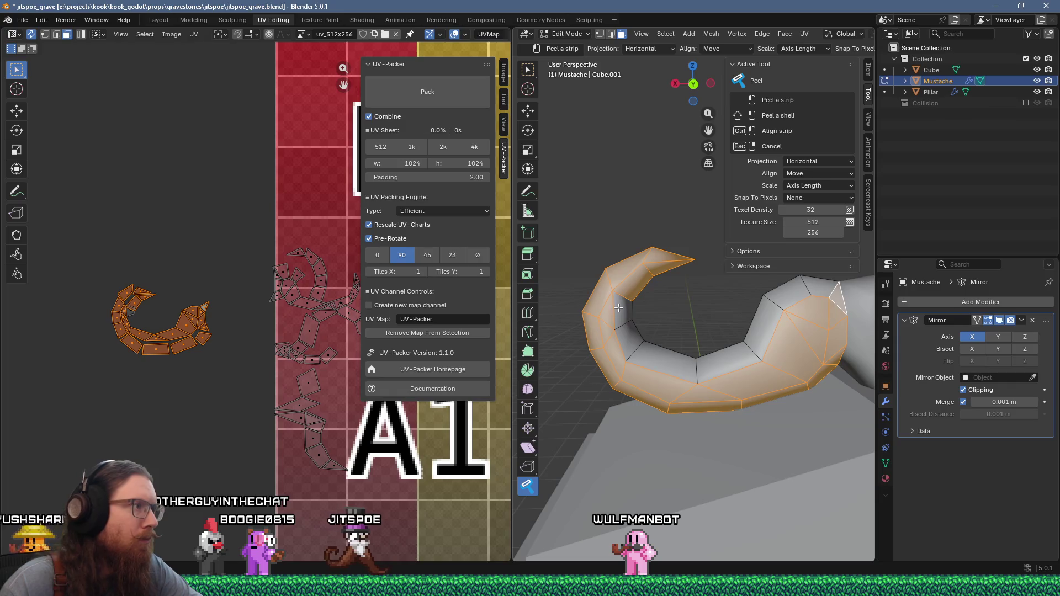
pyautogui.scroll(1, 255, 302)
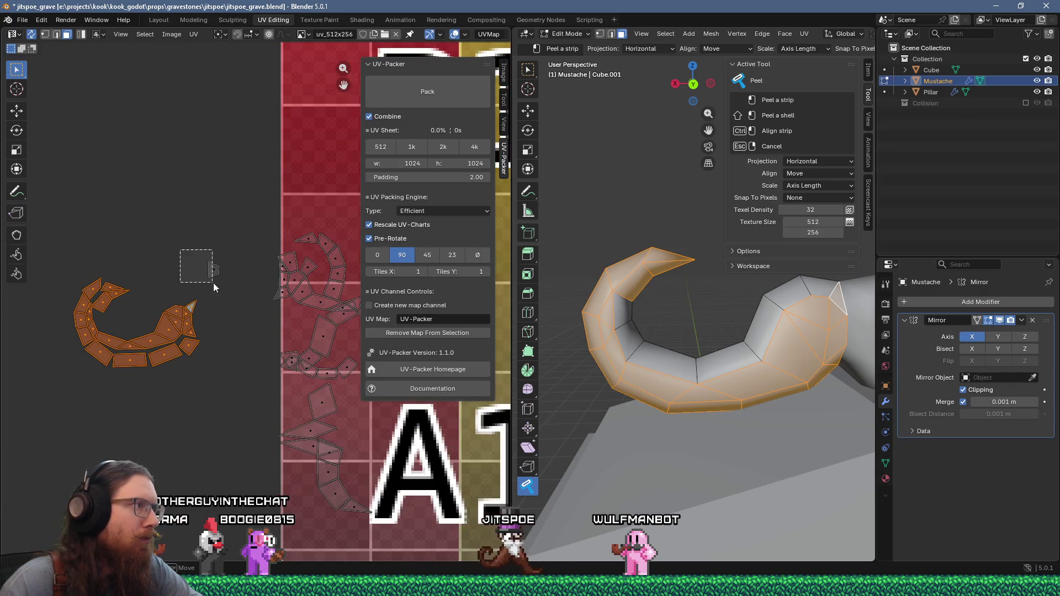
pyautogui.moveTo(213, 286); pyautogui.dragTo(214, 285)
pyautogui.click(137, 324)
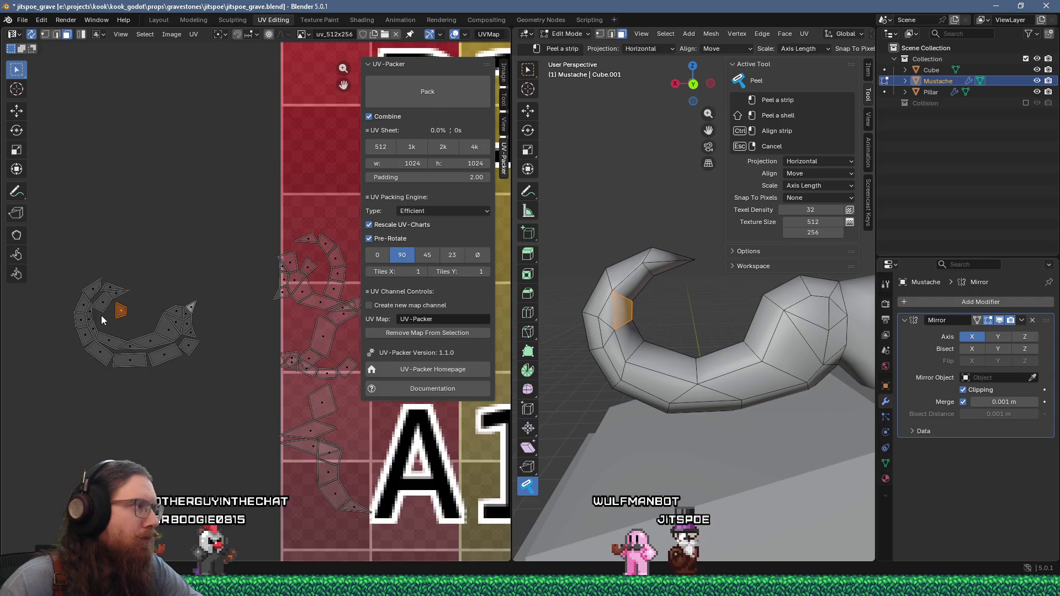
# Relocate the stray quad UV island to a spot just above the mustache cluster
pyautogui.scroll(3, 101, 316)
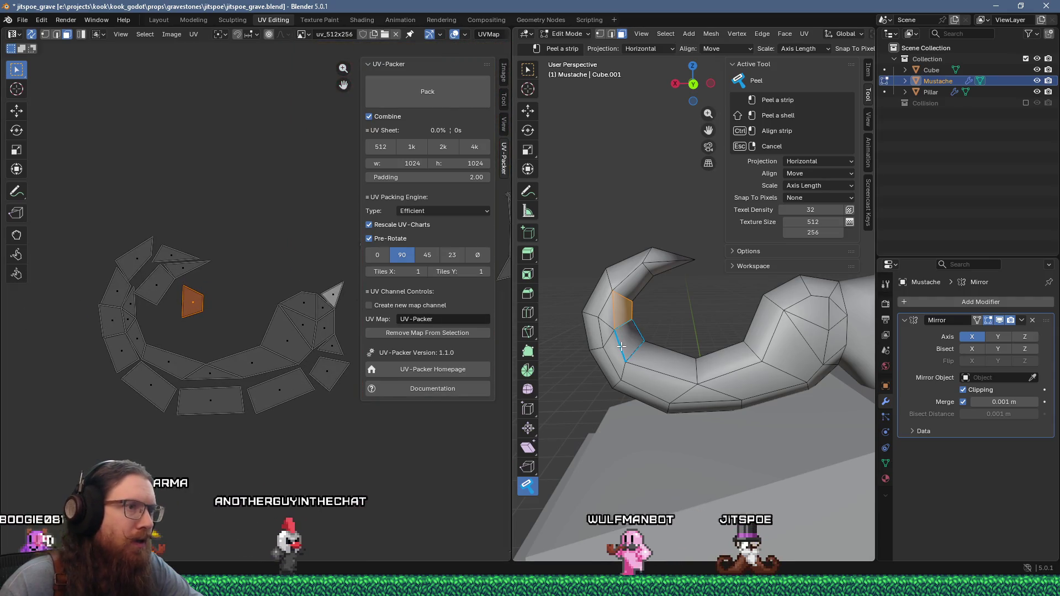
pyautogui.scroll(-5, 221, 307)
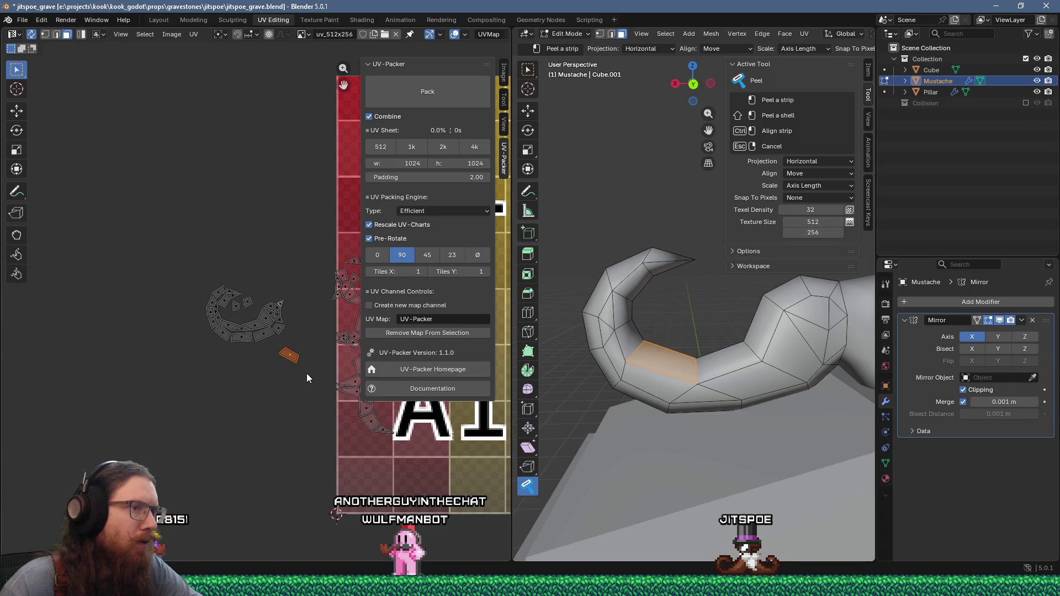
pyautogui.press('g')
pyautogui.click(256, 298)
pyautogui.scroll(1, 256, 298)
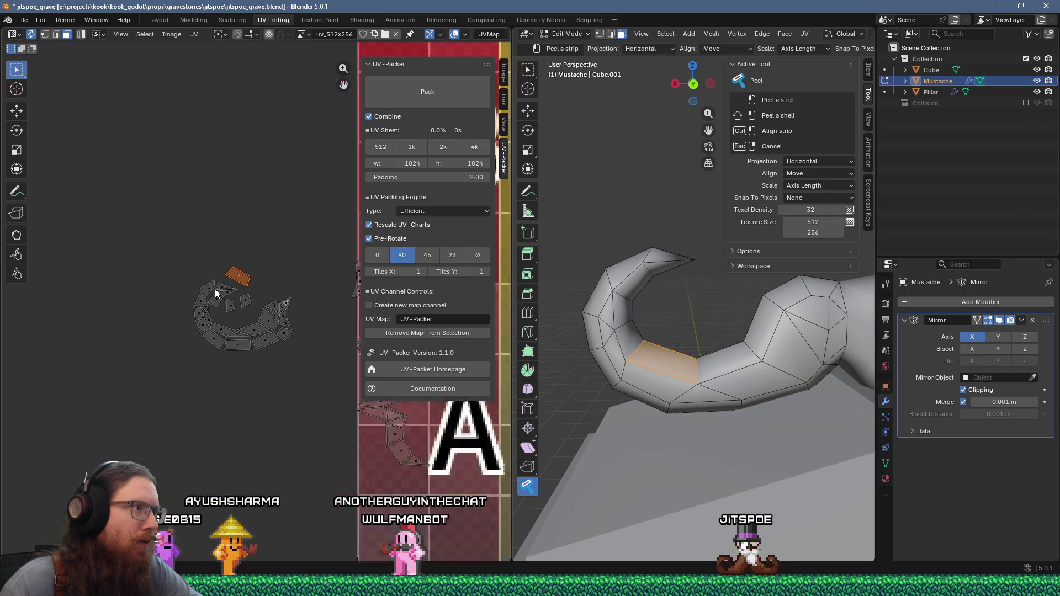
pyautogui.scroll(8, 215, 289)
# Mirror the mustache-tip triangle island vertically with a -1 Y scale and reposition it
pyautogui.click(197, 276)
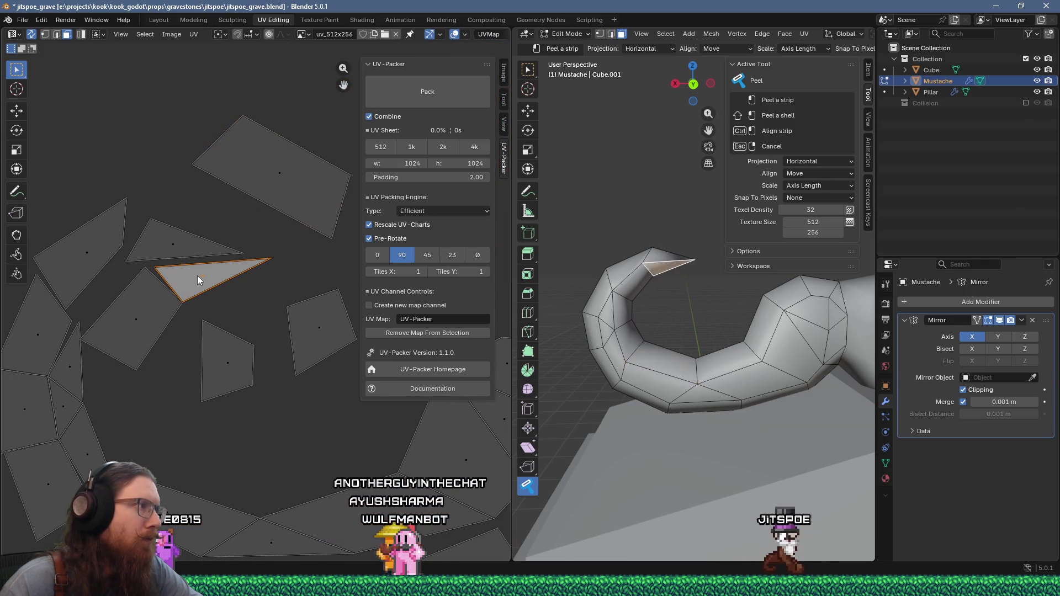
pyautogui.hotkey('ctrl', 'm')
pyautogui.press('y')
pyautogui.press('Return')
pyautogui.press('g')
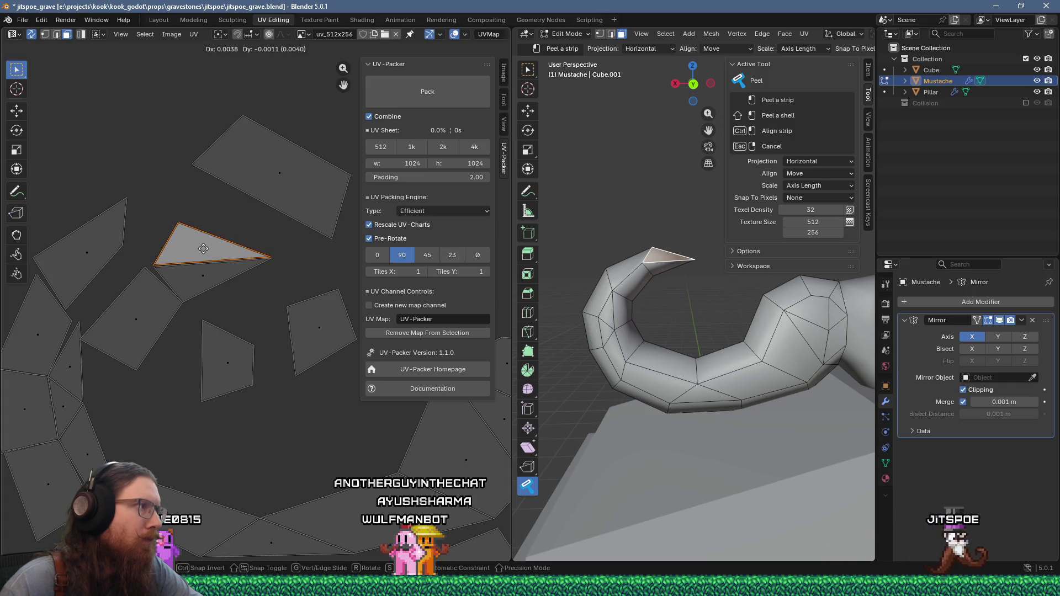
pyautogui.click(203, 248)
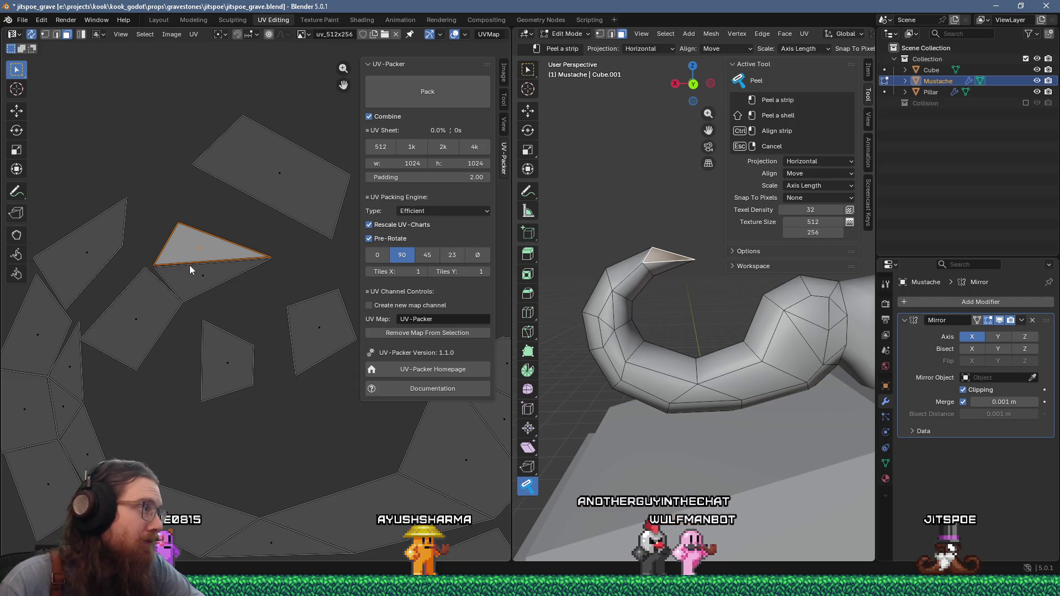
# Peel the tip triangle and its neighbours into a strip, moving the island beside it and selecting a loose quad
pyautogui.moveTo(190, 269)
pyautogui.mouseDown()
pyautogui.moveTo(142, 280)
pyautogui.moveTo(91, 243)
pyautogui.mouseUp()
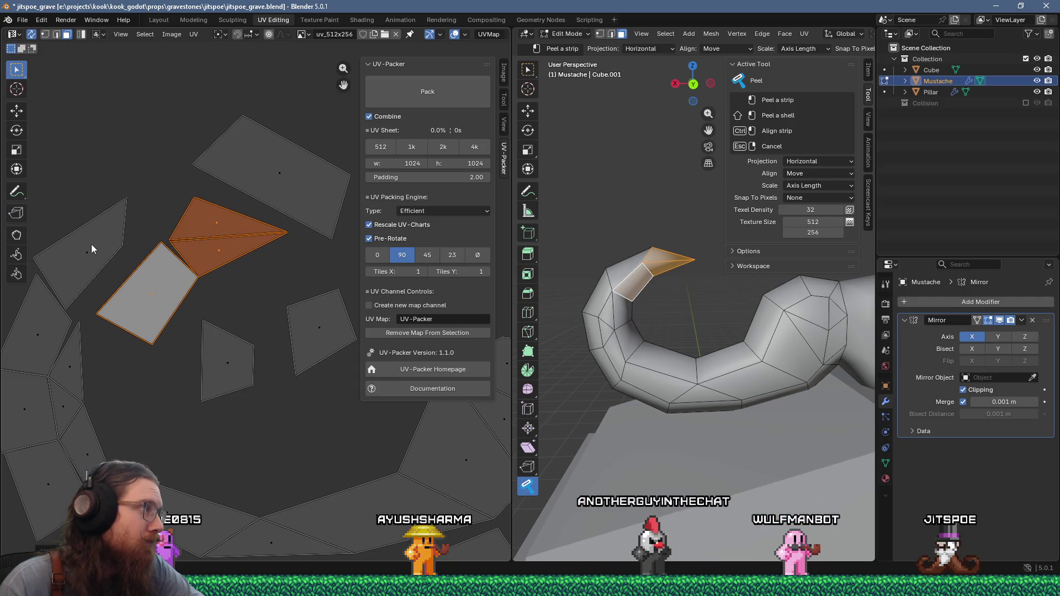
pyautogui.click(91, 244)
pyautogui.press('g')
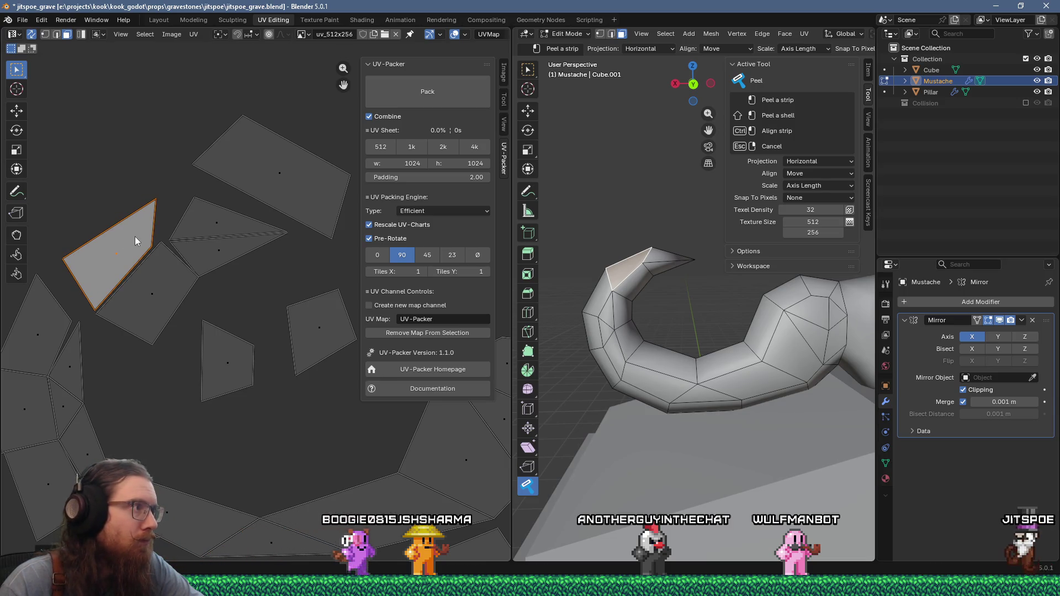
pyautogui.scroll(-2, 138, 238)
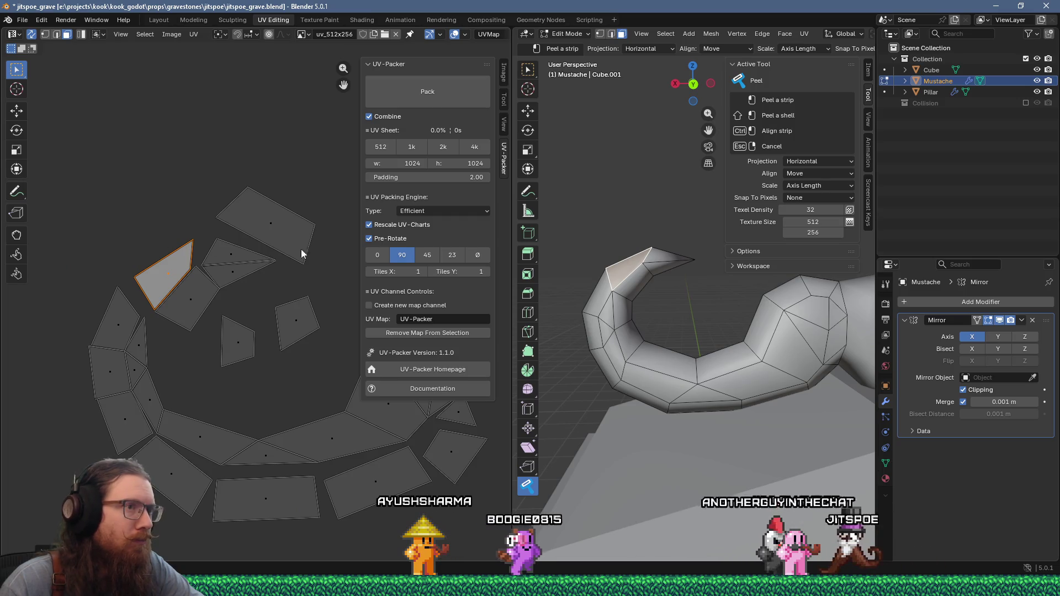
pyautogui.scroll(-3, 301, 326)
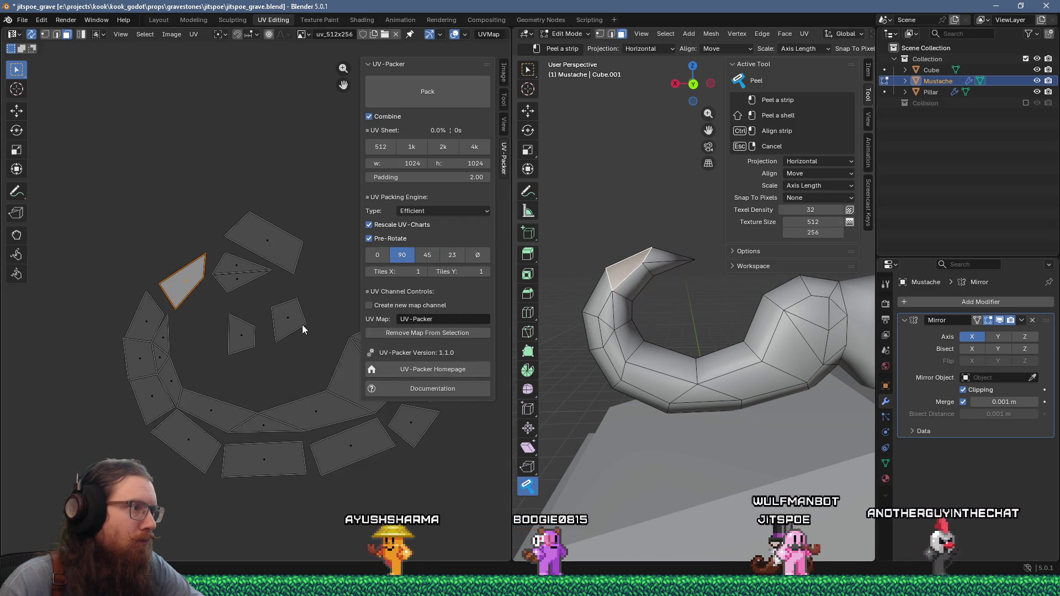
pyautogui.click(279, 334)
# Place the loose quad island beside its neighbouring faces and zoom out to the whole layout
pyautogui.press('g')
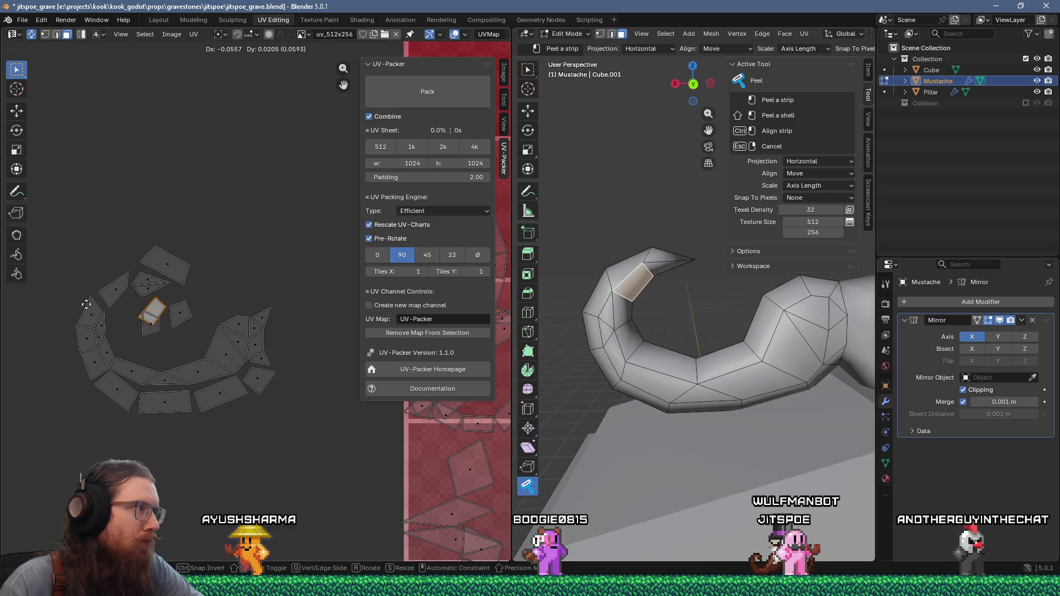
pyautogui.scroll(8, 81, 279)
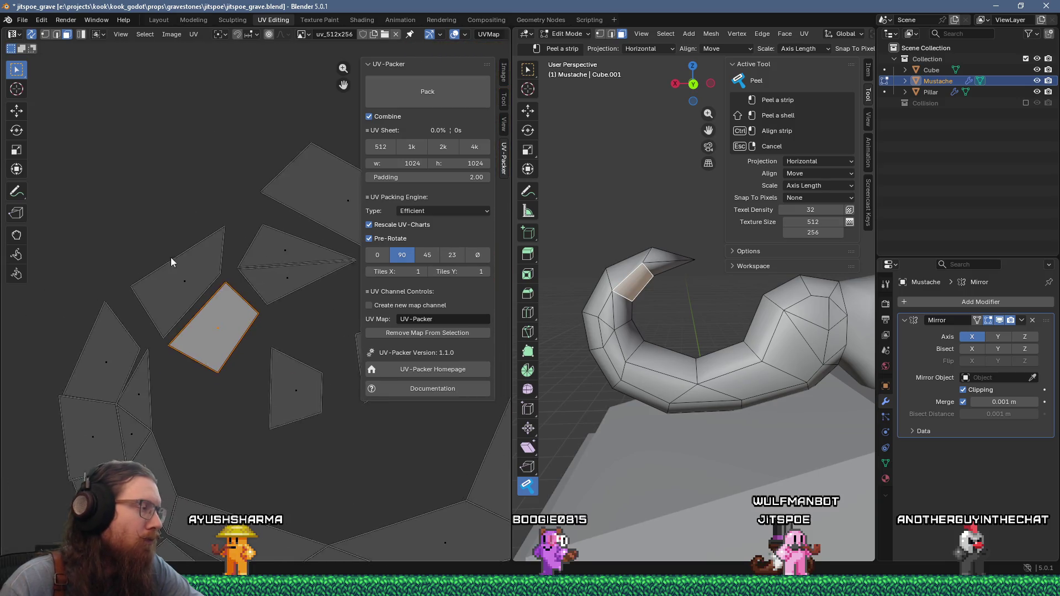
pyautogui.click(250, 249)
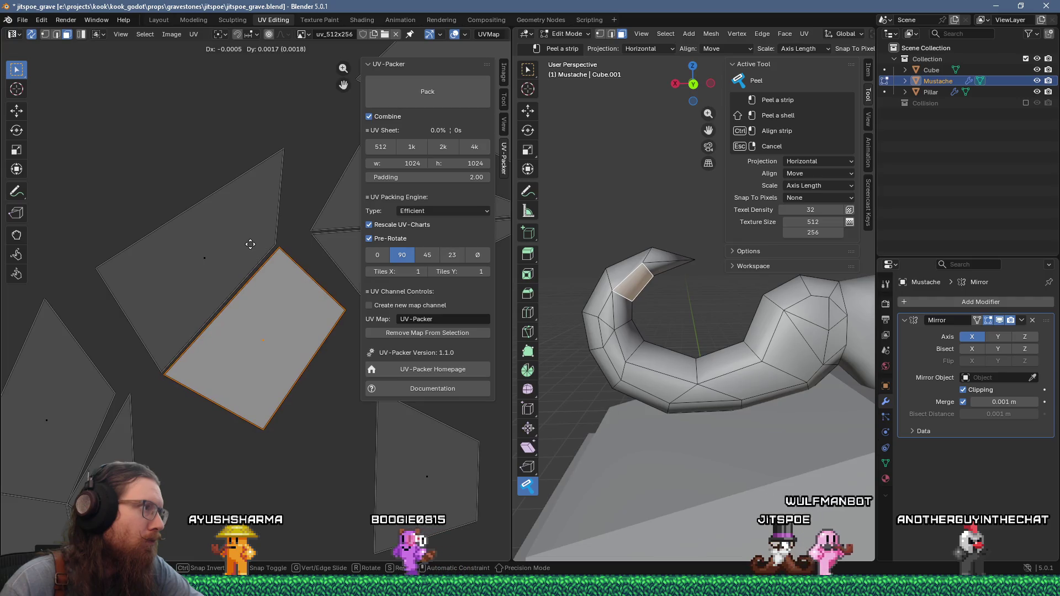
pyautogui.scroll(-1, 250, 244)
pyautogui.scroll(-2, 250, 244)
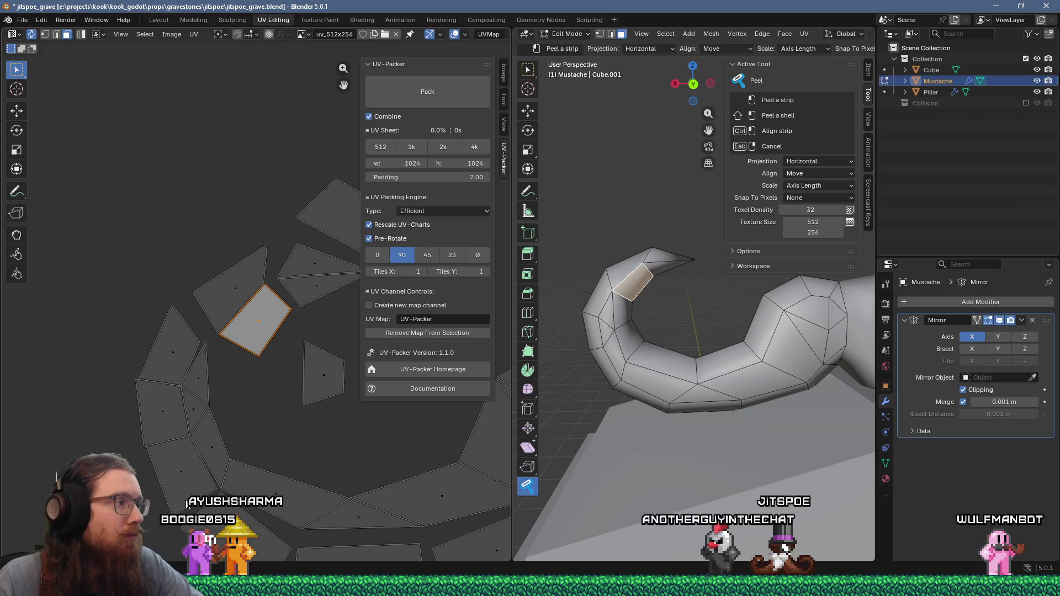
pyautogui.scroll(-1, 221, 462)
pyautogui.moveTo(261, 438)
pyautogui.mouseDown(button='middle')
pyautogui.moveTo(244, 379)
pyautogui.moveTo(146, 366)
pyautogui.moveTo(249, 366)
pyautogui.mouseUp(button='middle')
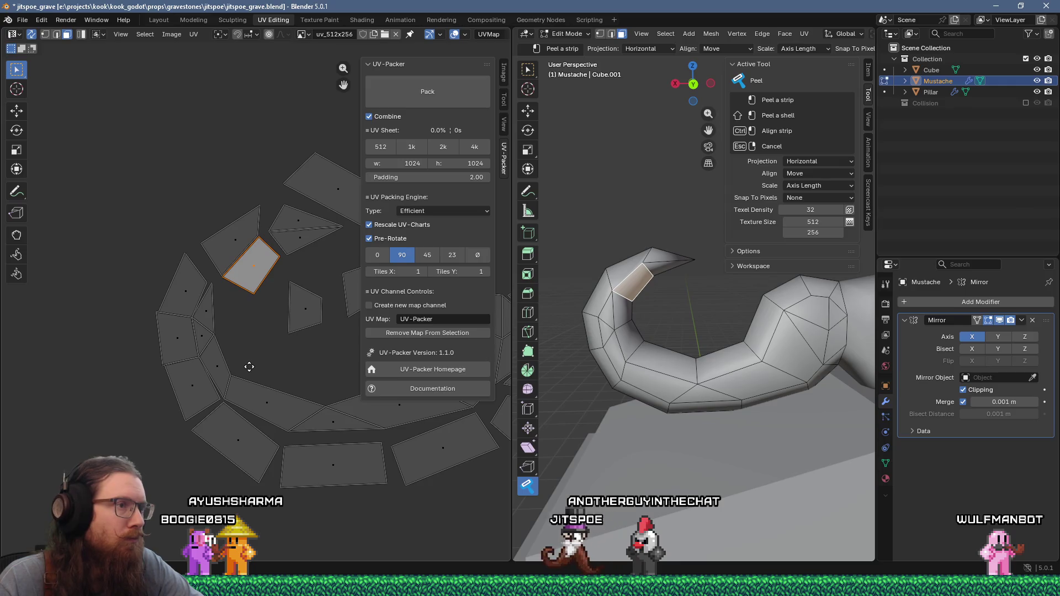
# Bring the ring of islands into view and select the quad island on the mustache's left side
pyautogui.scroll(5, 155, 340)
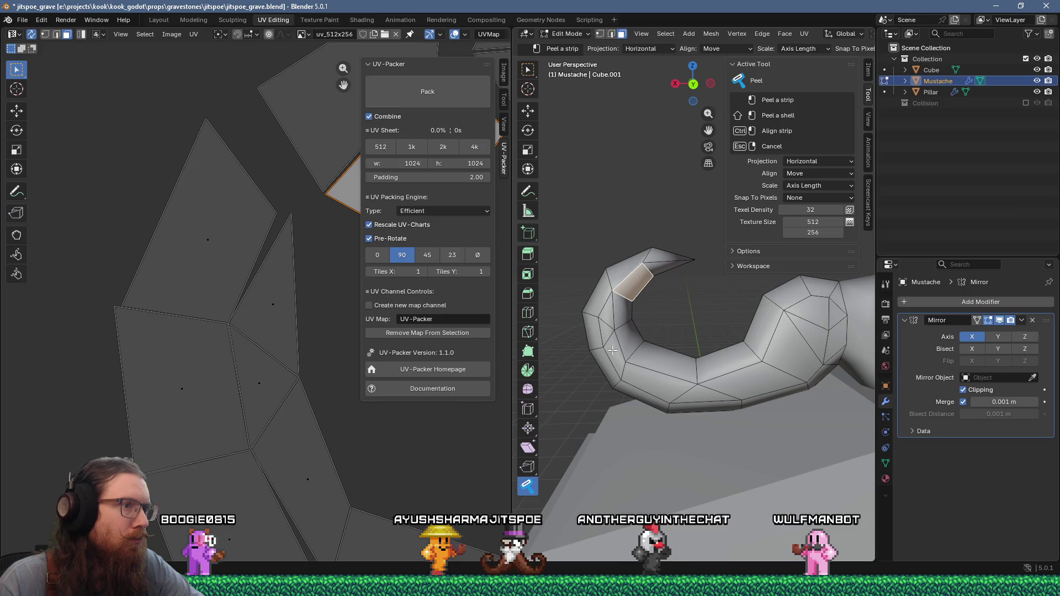
pyautogui.scroll(-1, 274, 425)
pyautogui.scroll(-5, 274, 415)
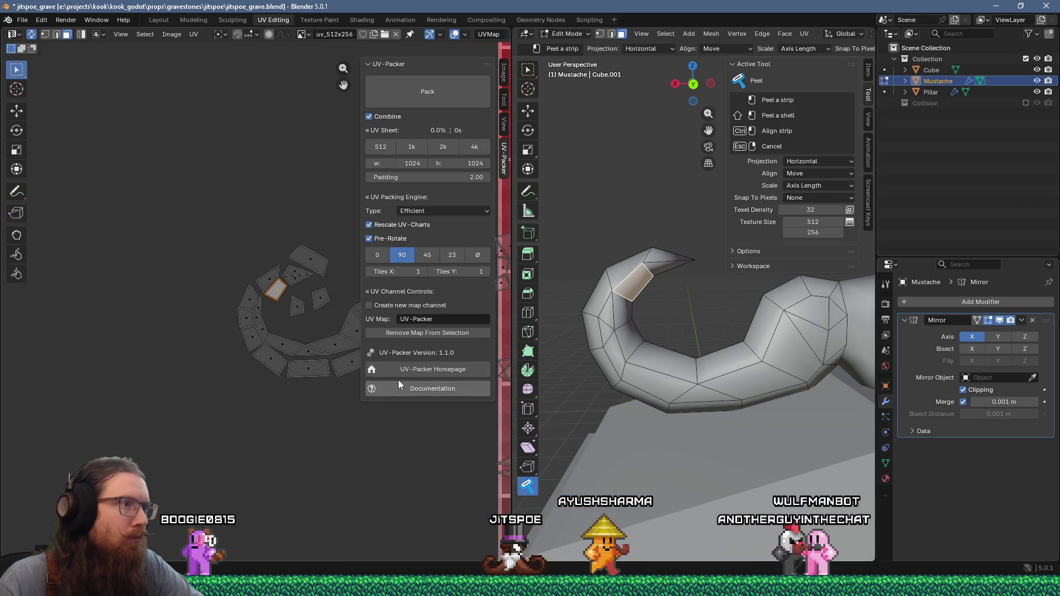
pyautogui.moveTo(303, 430); pyautogui.dragTo(182, 466, button='middle')
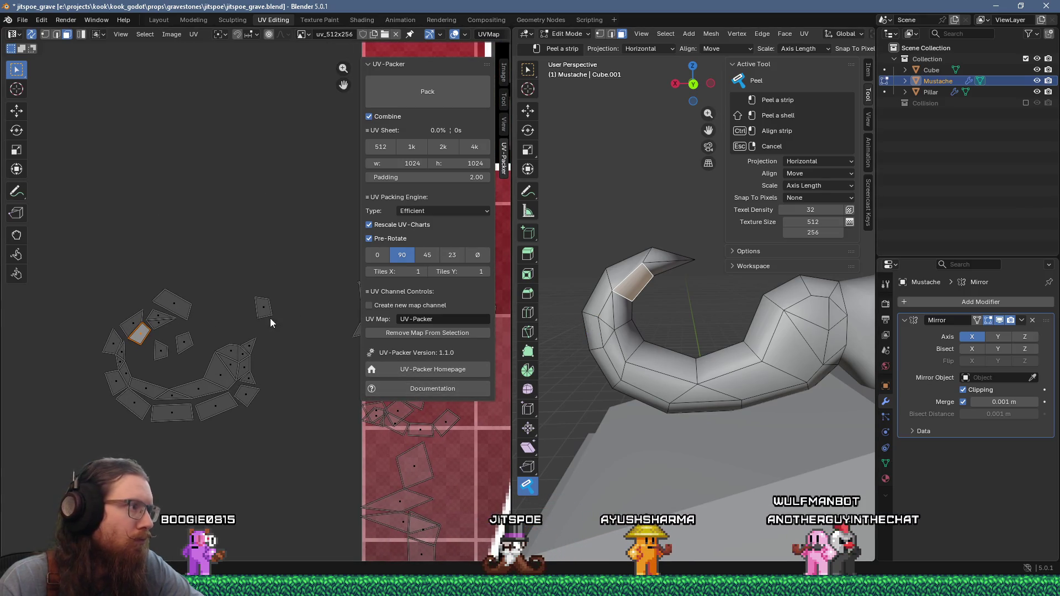
pyautogui.click(261, 313)
# Fit the loose quad island snugly against the adjoining edge of its neighbouring faces
pyautogui.scroll(5, 50, 375)
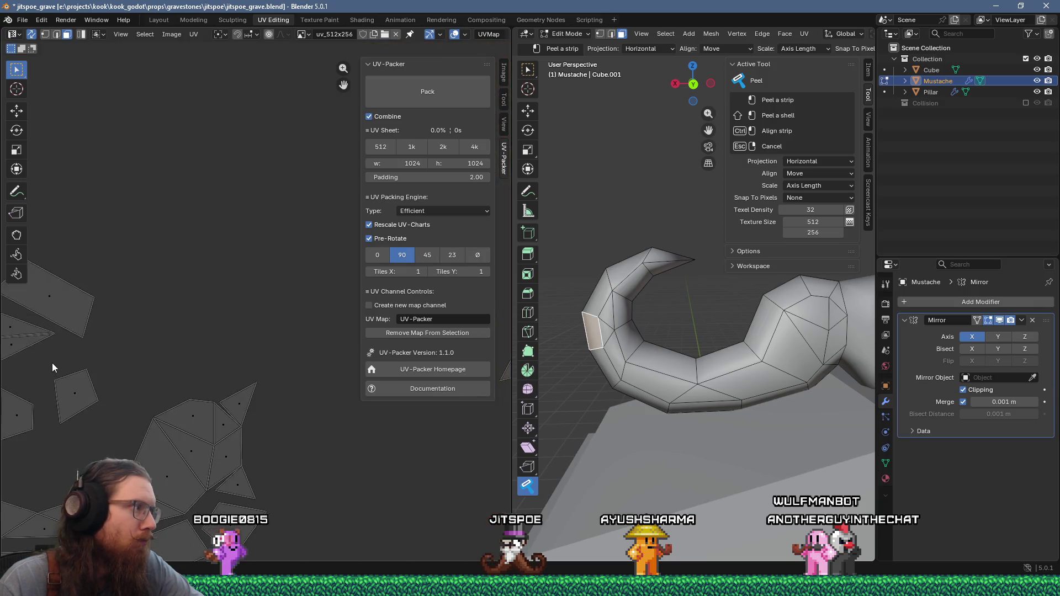
pyautogui.scroll(2, 240, 334)
pyautogui.click(241, 333)
pyautogui.press('g')
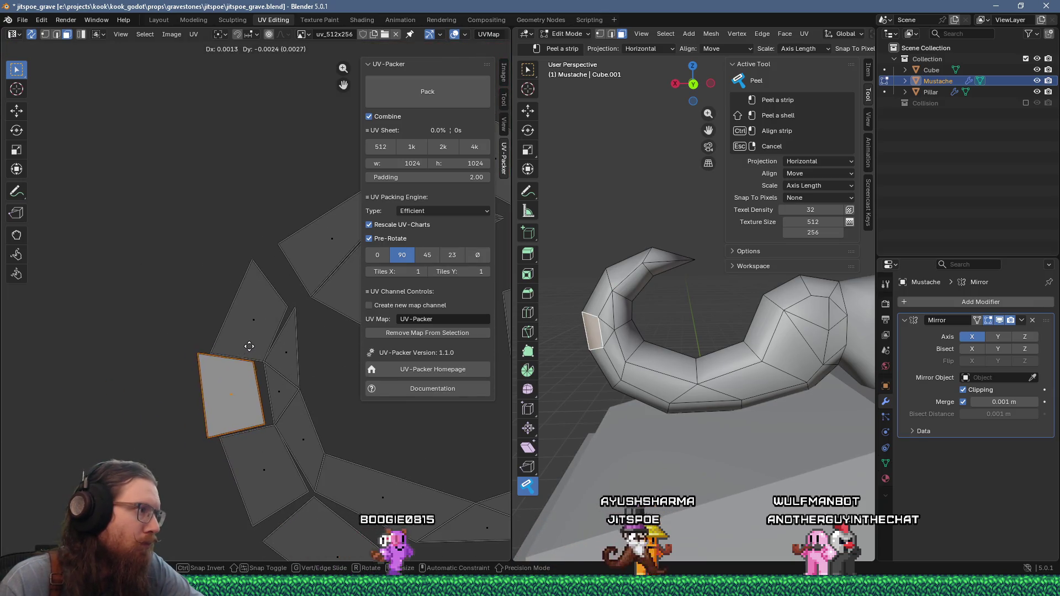
pyautogui.click(244, 363)
pyautogui.scroll(4, 244, 363)
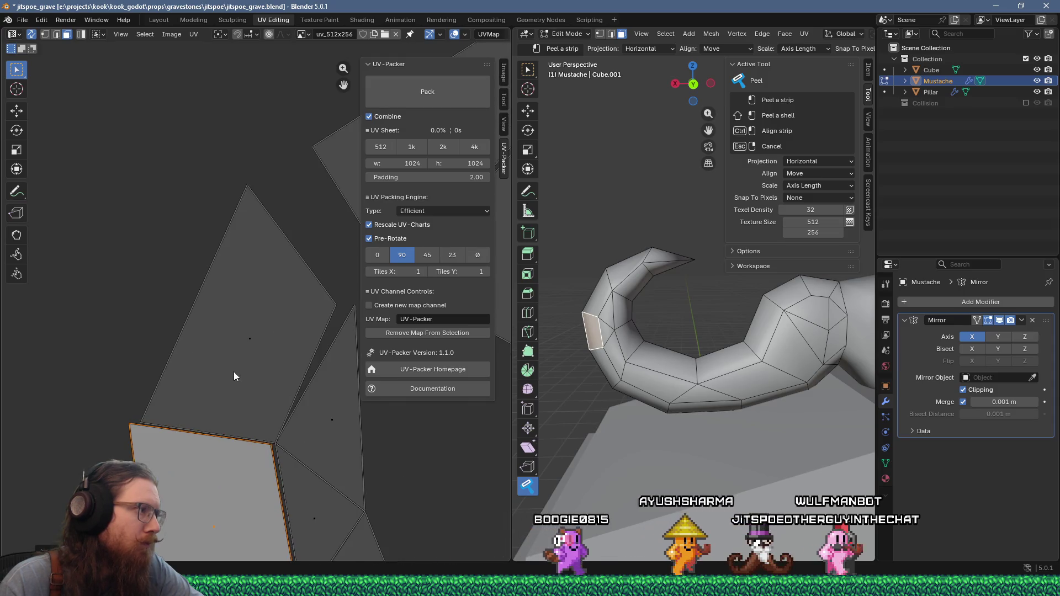
pyautogui.moveTo(234, 375); pyautogui.dragTo(225, 225, button='middle')
pyautogui.press('g')
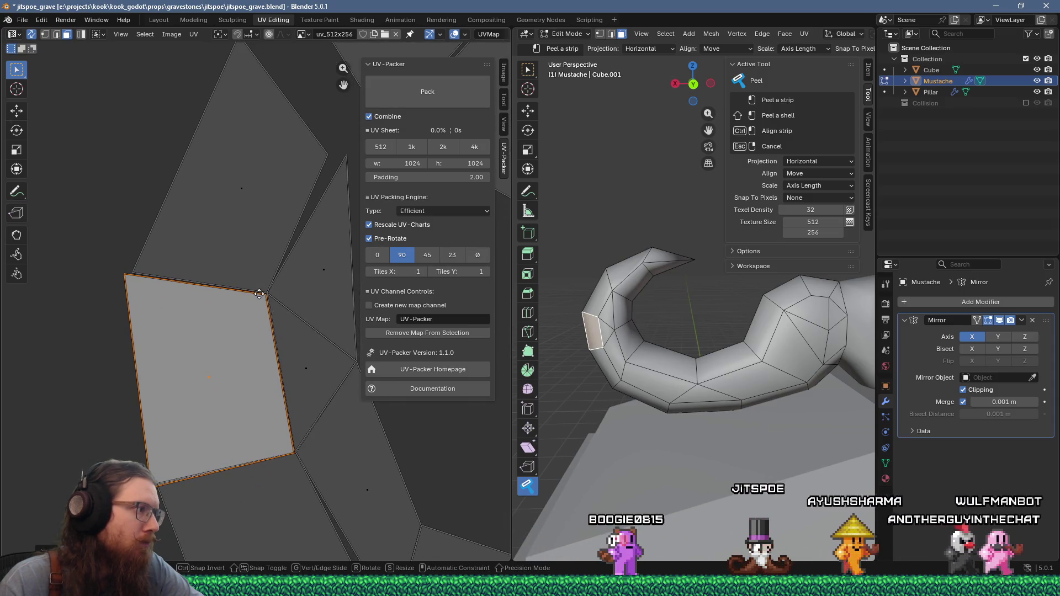
pyautogui.click(256, 294)
# Box-select all the mustache UV islands so they can be moved together
pyautogui.scroll(-3, 256, 294)
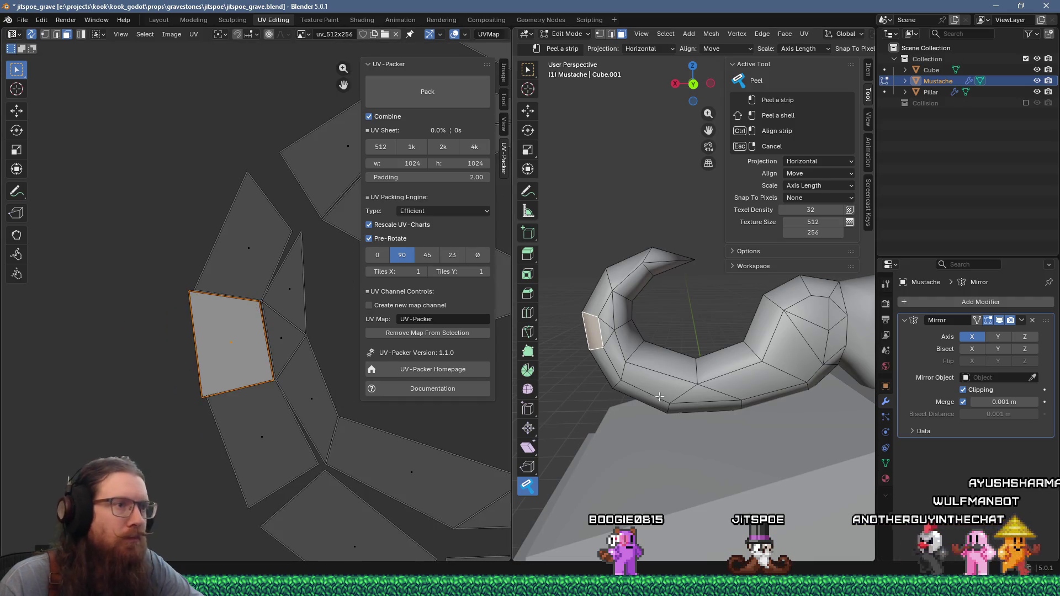
pyautogui.moveTo(659, 396); pyautogui.dragTo(762, 391, button='middle')
pyautogui.scroll(-3, 261, 410)
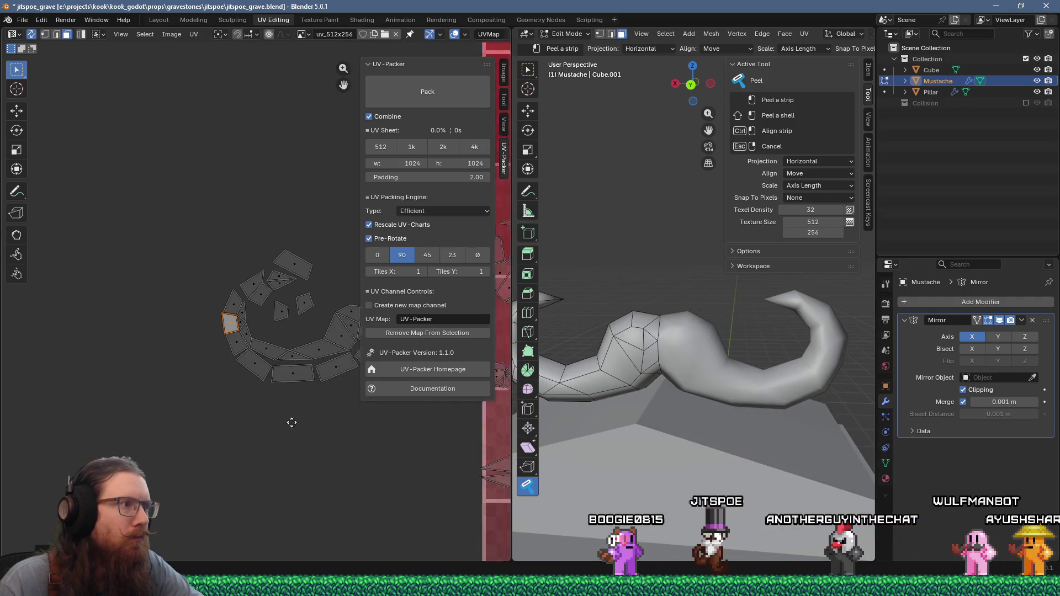
pyautogui.moveTo(291, 422); pyautogui.dragTo(190, 445, button='middle')
pyautogui.moveTo(85, 269)
pyautogui.mouseDown()
pyautogui.moveTo(224, 434)
pyautogui.moveTo(265, 447)
pyautogui.mouseUp()
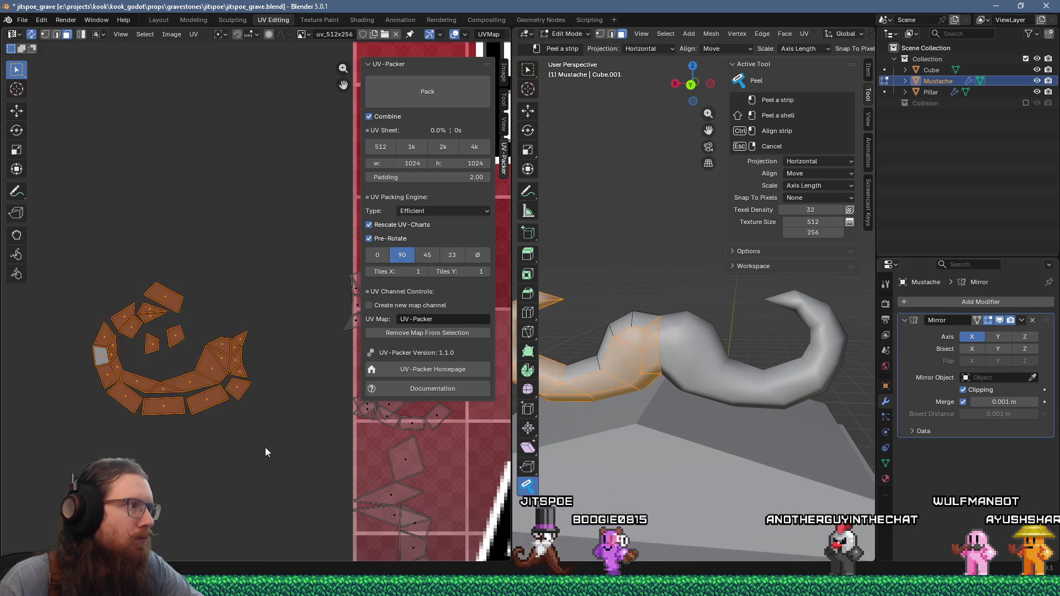
pyautogui.press('g')
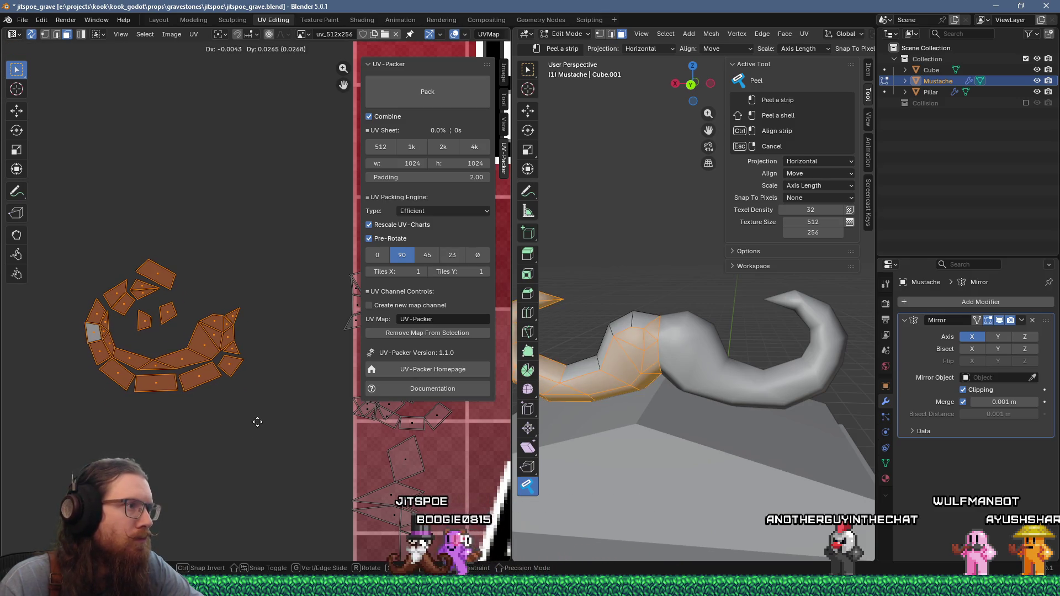
pyautogui.moveTo(512, 420); pyautogui.dragTo(356, 361, button='middle')
pyautogui.scroll(-2, 246, 343)
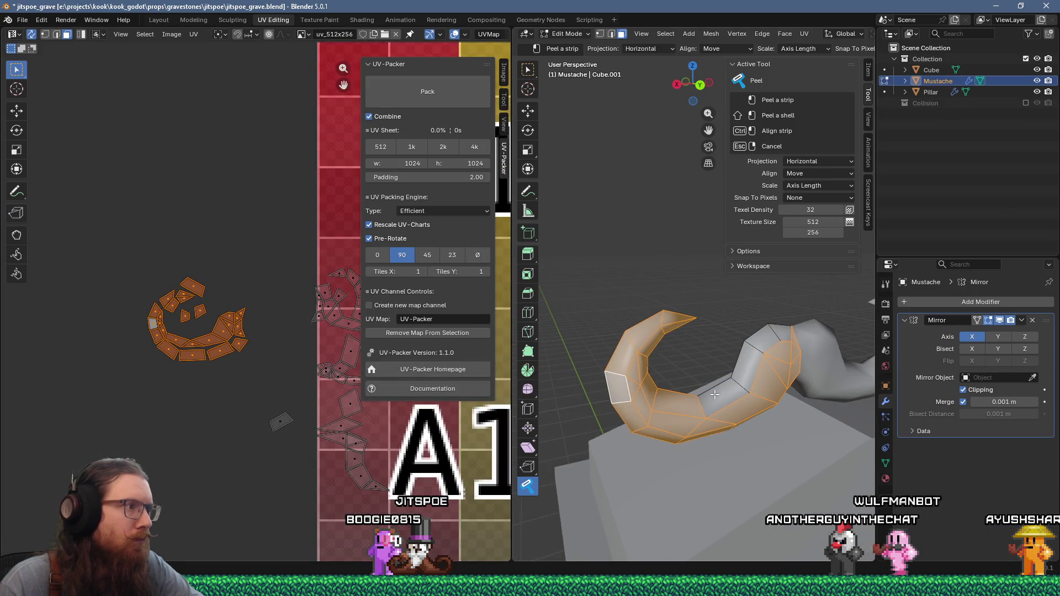
pyautogui.moveTo(254, 401); pyautogui.dragTo(312, 449)
pyautogui.press('g')
pyautogui.press('Escape')
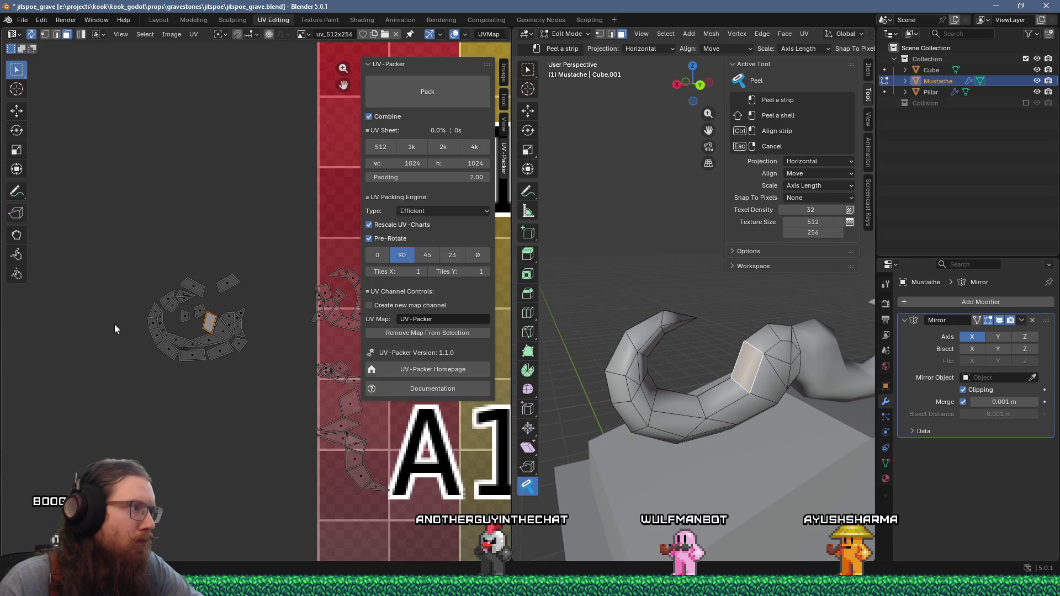
# Move the triangle and quad islands together further down-left in the layout
pyautogui.scroll(8, 114, 329)
pyautogui.press('g')
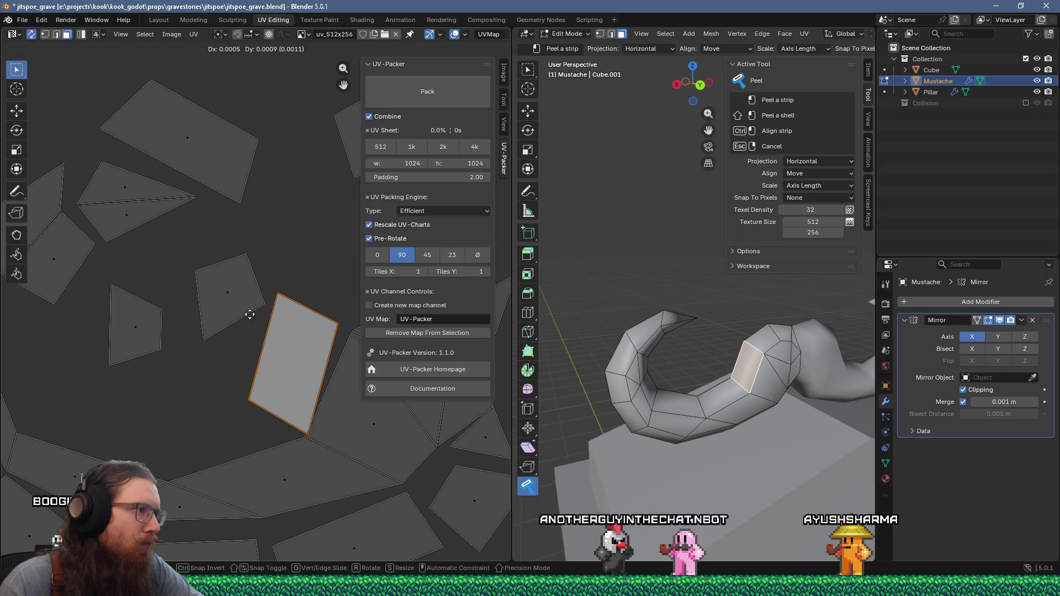
pyautogui.rightClick(249, 314)
pyautogui.scroll(-5, 219, 307)
pyautogui.keyDown('shift'); pyautogui.click(204, 315); pyautogui.keyUp('shift')
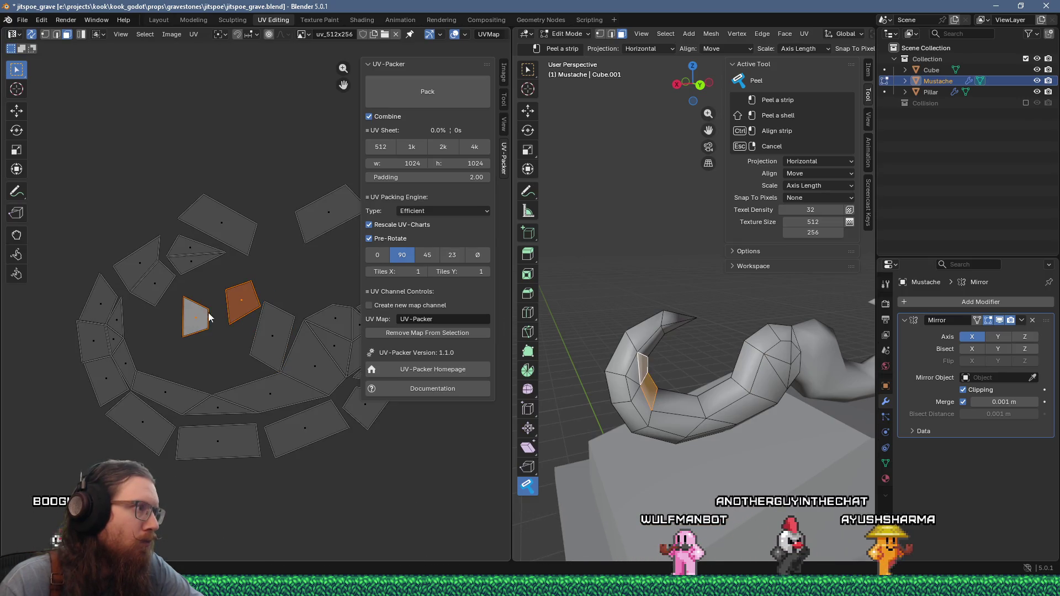
pyautogui.press('g')
pyautogui.click(181, 334)
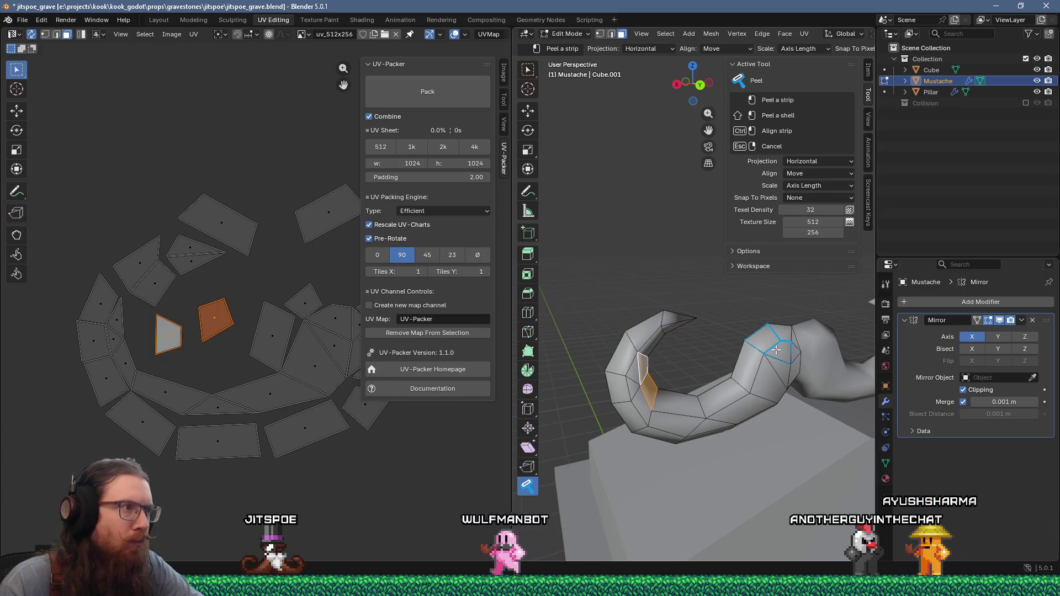
# Select another mustache face in the 3D view and start moving its UV island
pyautogui.click(769, 342)
pyautogui.scroll(-3, 287, 402)
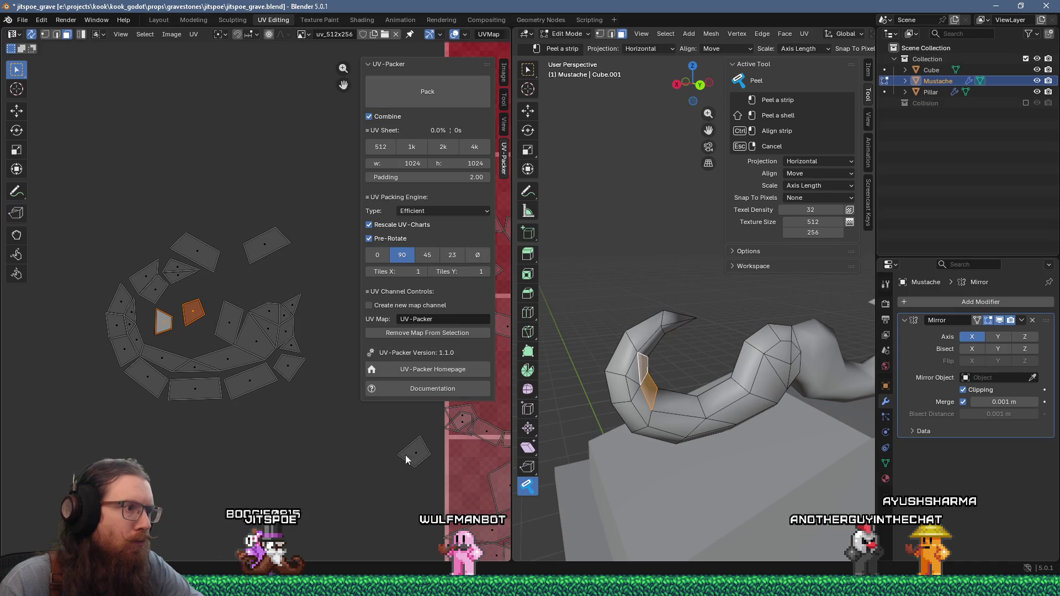
pyautogui.press('g')
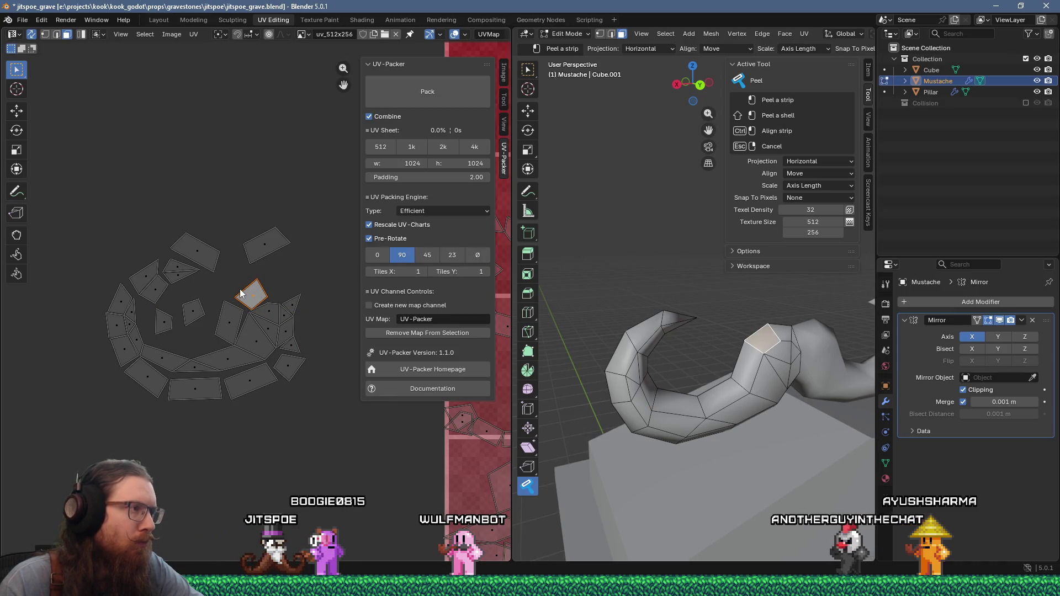
pyautogui.scroll(5, 241, 294)
pyautogui.scroll(-2, 237, 289)
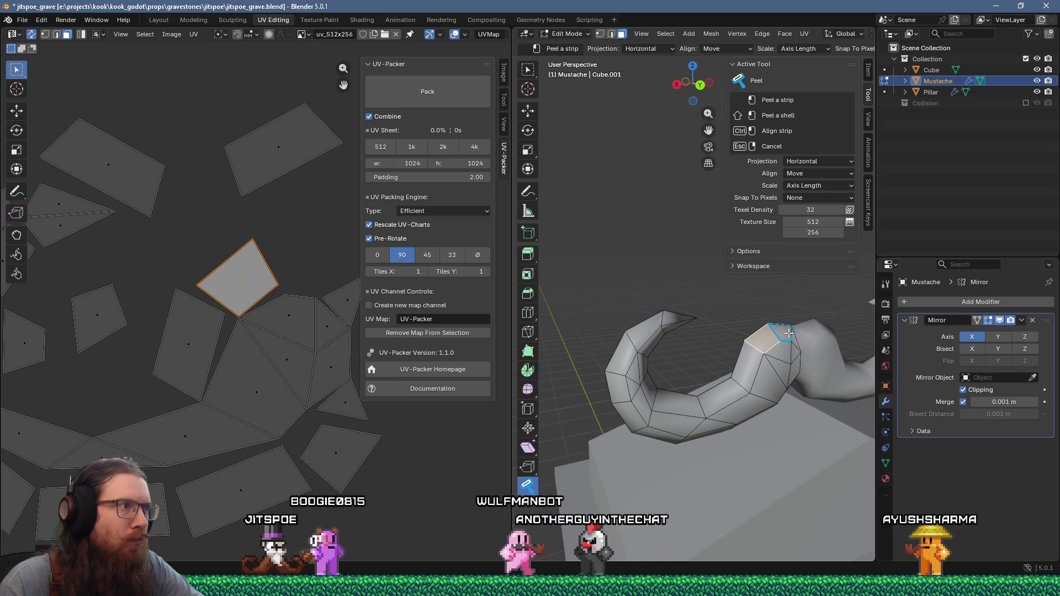
pyautogui.scroll(-6, 264, 360)
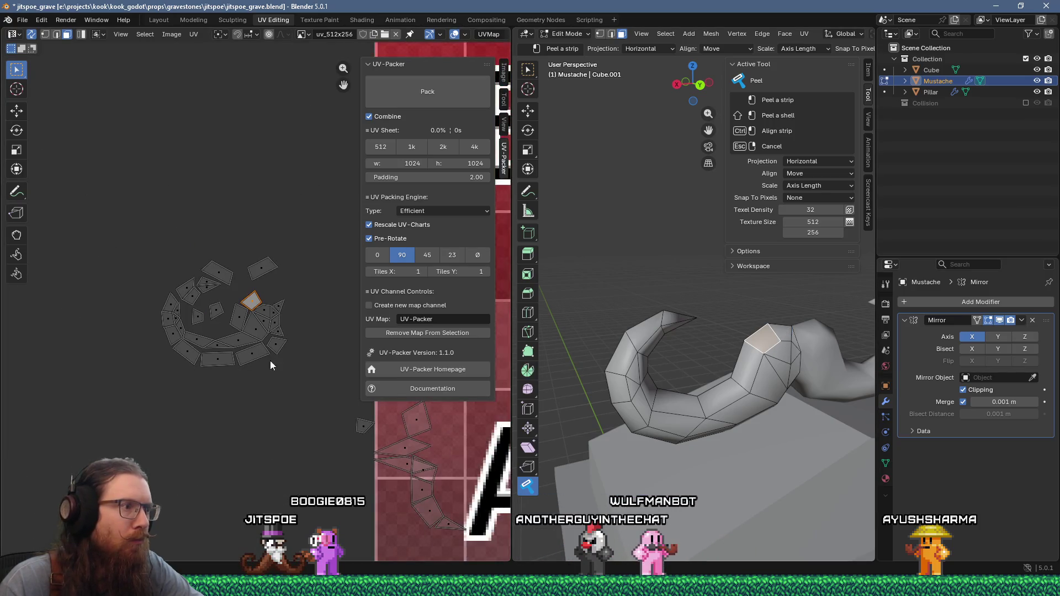
# Select a different mustache face and nudge its UV island into an adjusted position
pyautogui.click(779, 333)
pyautogui.press('g')
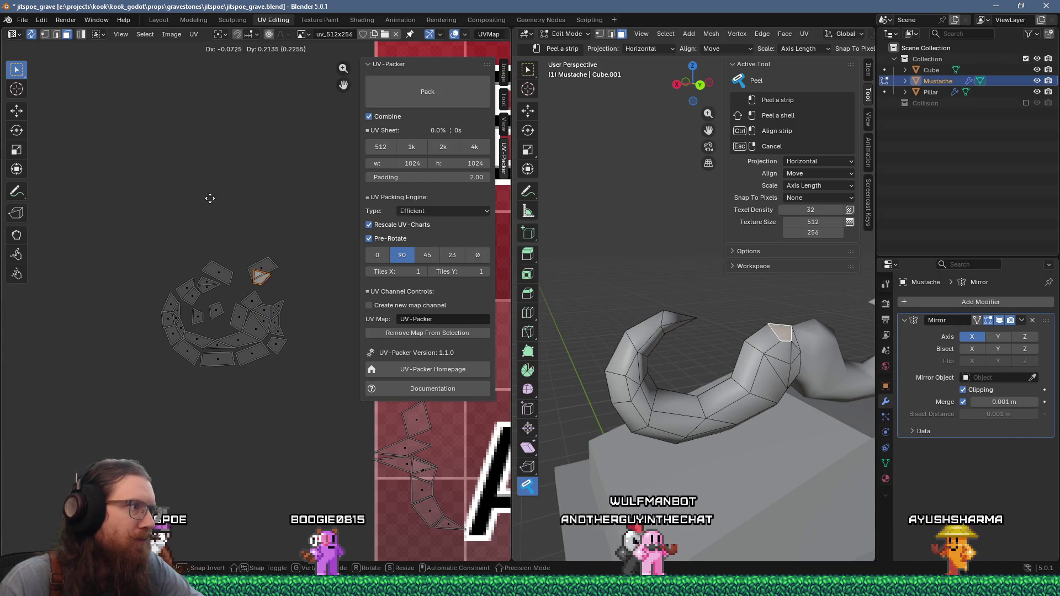
pyautogui.click(221, 221)
pyautogui.scroll(5, 240, 300)
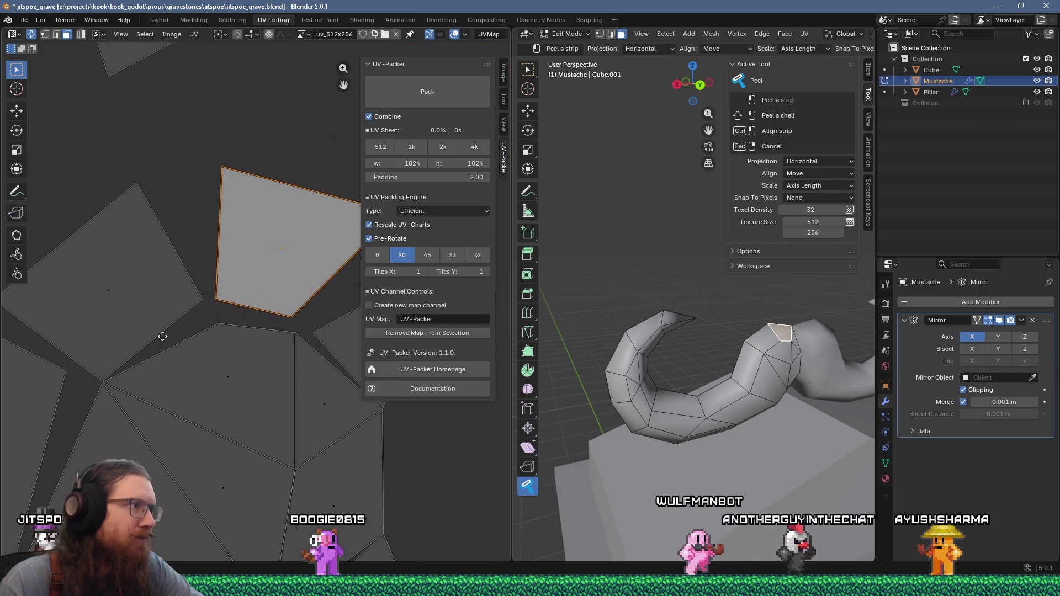
pyautogui.click(224, 329)
pyautogui.scroll(-5, 225, 329)
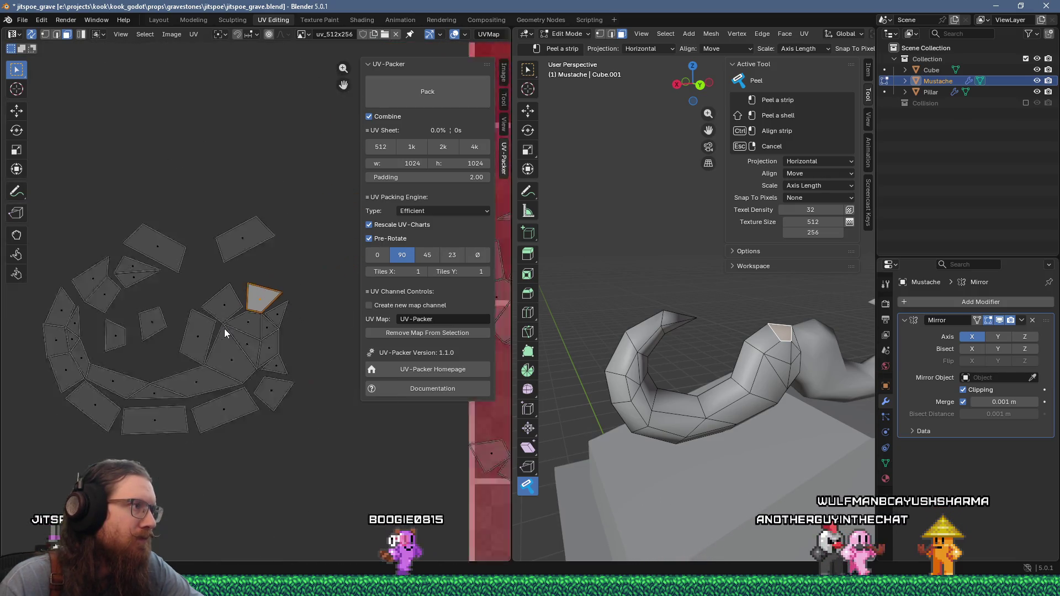
pyautogui.scroll(-3, 224, 329)
pyautogui.scroll(3, 218, 317)
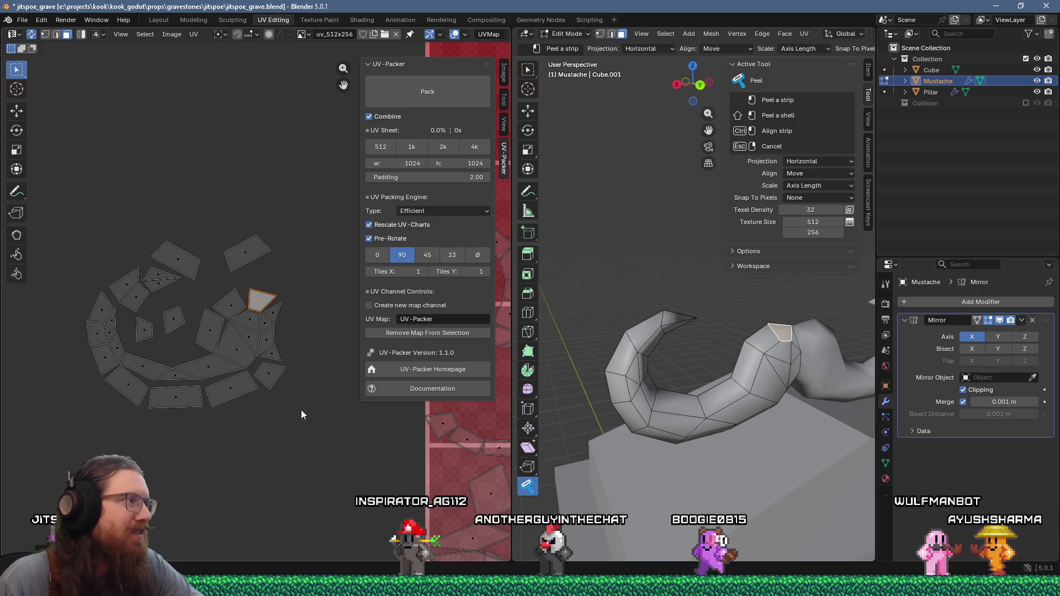
pyautogui.scroll(-2, 300, 410)
# Shift all the mustache UV islands together further to the left
pyautogui.moveTo(110, 226)
pyautogui.mouseDown()
pyautogui.moveTo(295, 386)
pyautogui.moveTo(291, 378)
pyautogui.mouseUp()
pyautogui.press('g')
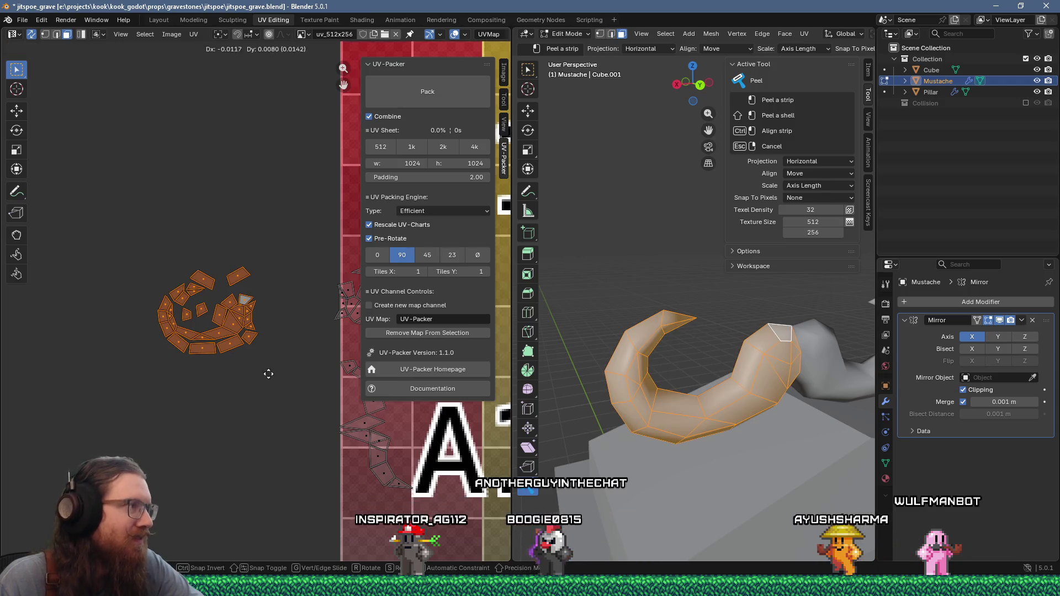
pyautogui.click(216, 383)
pyautogui.scroll(-3, 219, 383)
pyautogui.scroll(1, 243, 375)
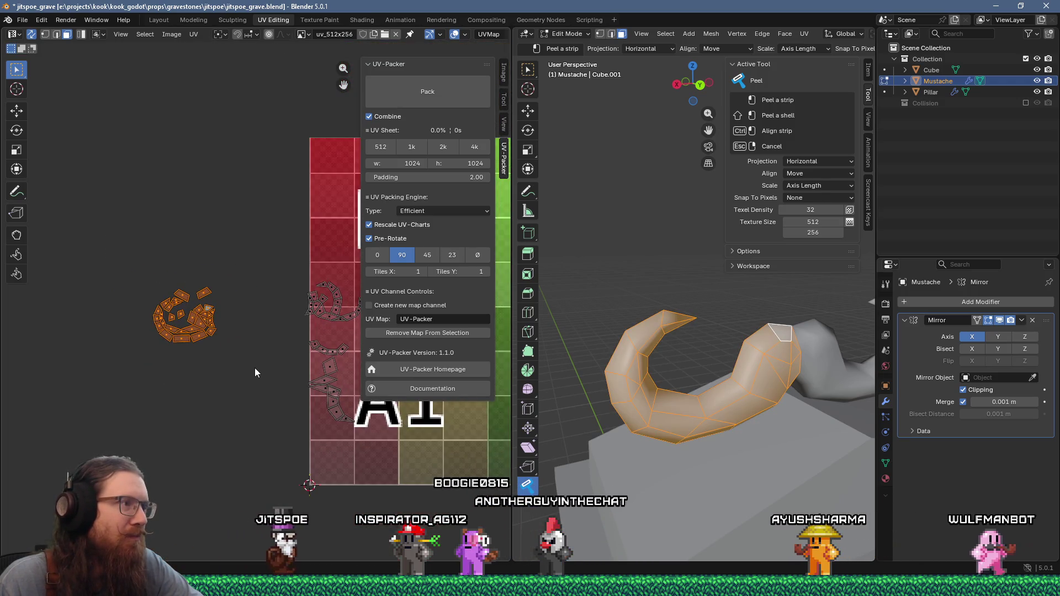
pyautogui.scroll(1, 202, 384)
pyautogui.scroll(-1, 246, 379)
# Move the curved strip island on its own to just left of the texture sheet
pyautogui.moveTo(247, 379); pyautogui.dragTo(223, 378, button='middle')
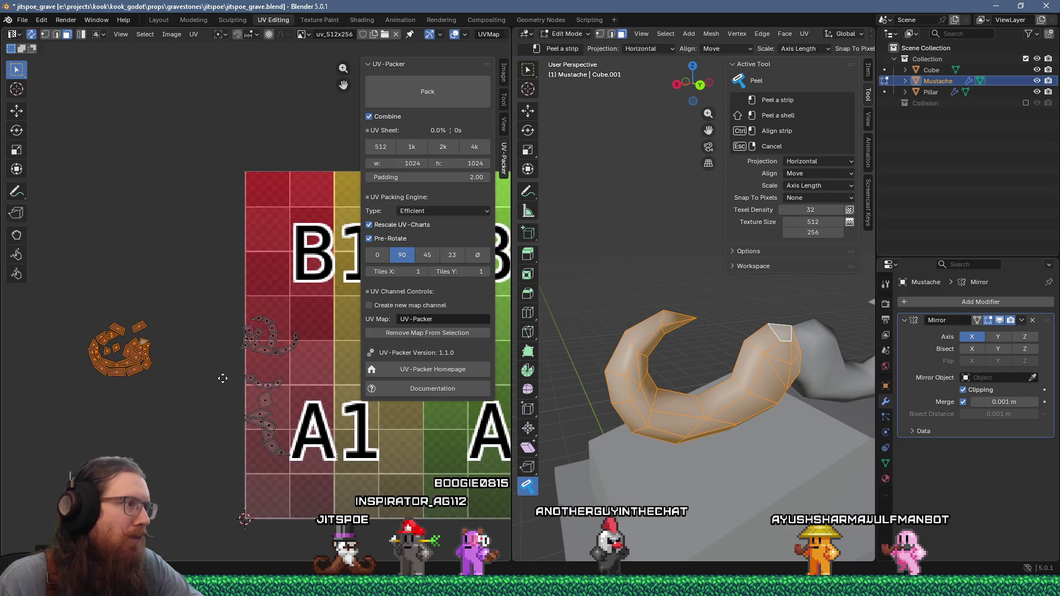
pyautogui.moveTo(209, 303); pyautogui.dragTo(310, 362)
pyautogui.press('g')
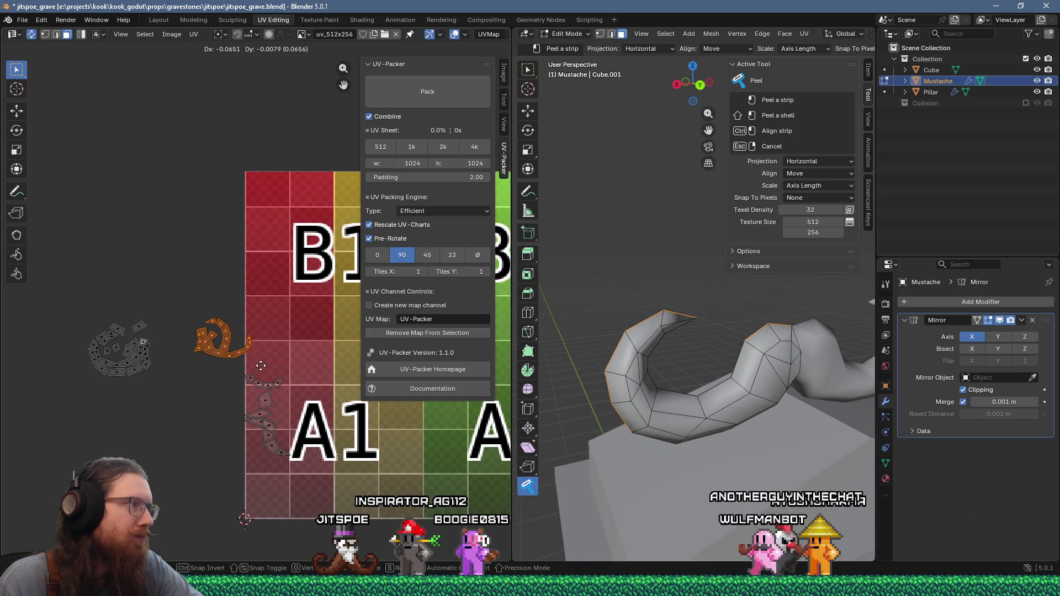
pyautogui.click(259, 365)
pyautogui.moveTo(647, 407)
pyautogui.mouseDown(button='middle')
pyautogui.moveTo(712, 398)
pyautogui.moveTo(769, 372)
pyautogui.mouseUp(button='middle')
pyautogui.scroll(3, 734, 339)
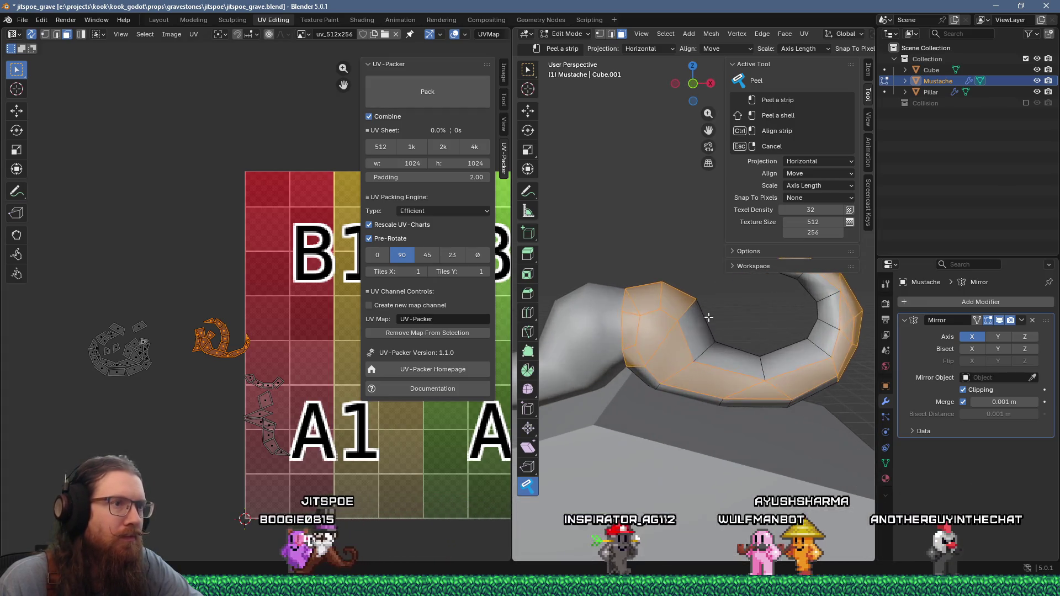
pyautogui.scroll(2, 700, 308)
pyautogui.scroll(2, 699, 308)
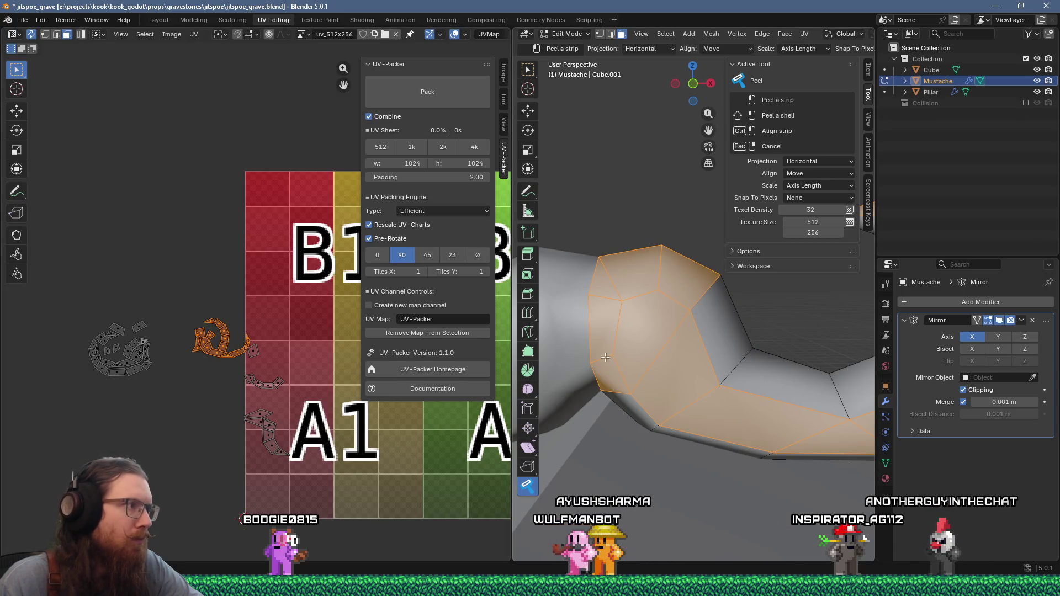
# Select a single mustache UV face and try moving it, cancelling to leave it in place
pyautogui.click(252, 353)
pyautogui.moveTo(221, 345)
pyautogui.keyDown('ctrl'); pyautogui.mouseDown(button='middle')
pyautogui.moveTo(173, 336)
pyautogui.moveTo(287, 317)
pyautogui.mouseUp(button='middle'); pyautogui.keyUp('ctrl')
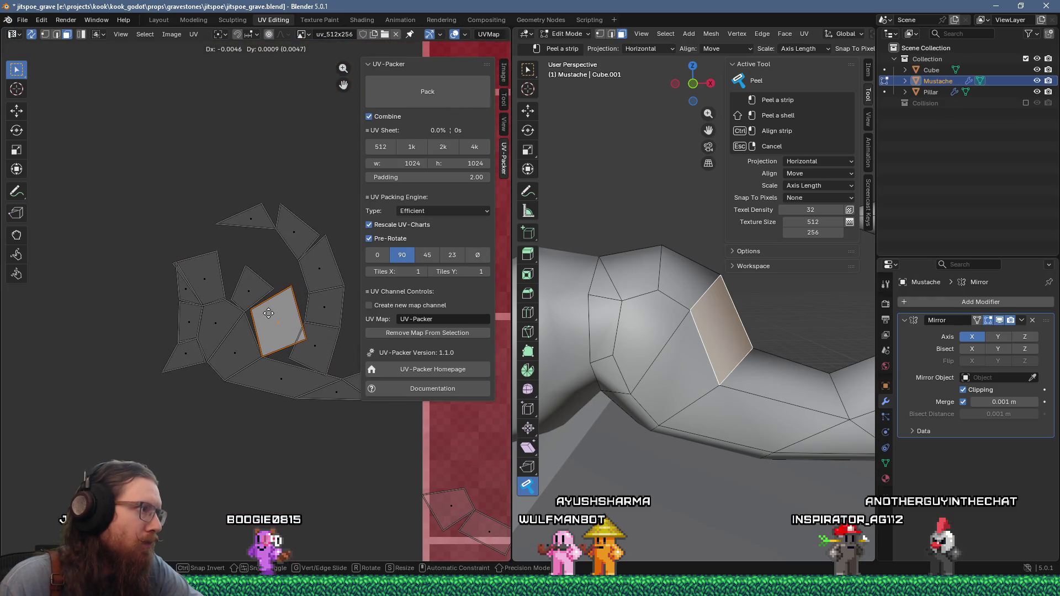
pyautogui.rightClick(273, 315)
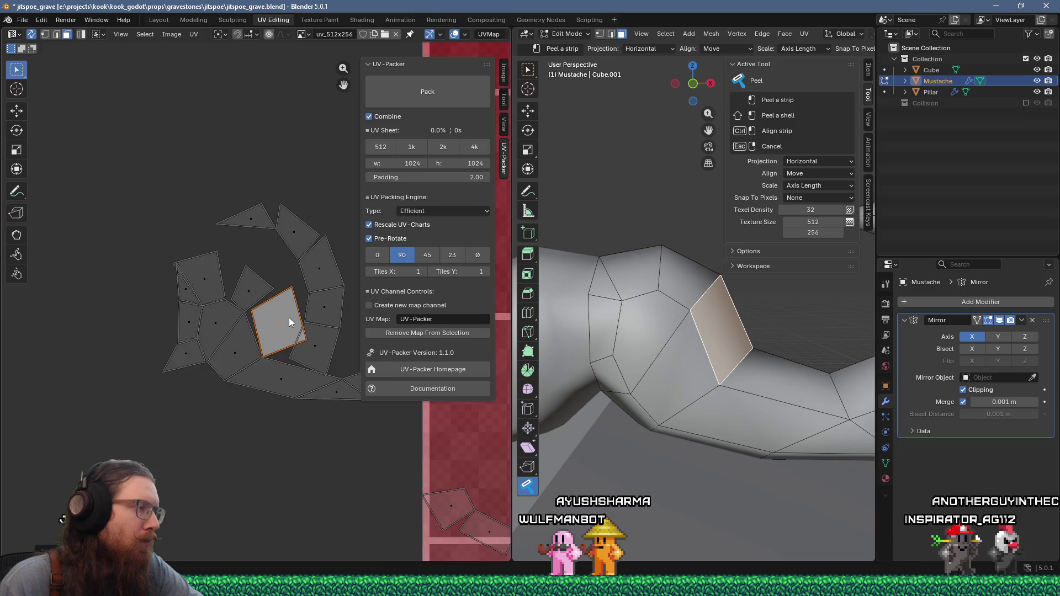
pyautogui.scroll(-2, 293, 319)
# Pull an arc of connected UV faces down-left out of the cluster, then shift one face up-left
pyautogui.moveTo(301, 323)
pyautogui.mouseDown()
pyautogui.moveTo(297, 290)
pyautogui.moveTo(260, 256)
pyautogui.mouseUp()
pyautogui.press('g')
pyautogui.click(248, 465)
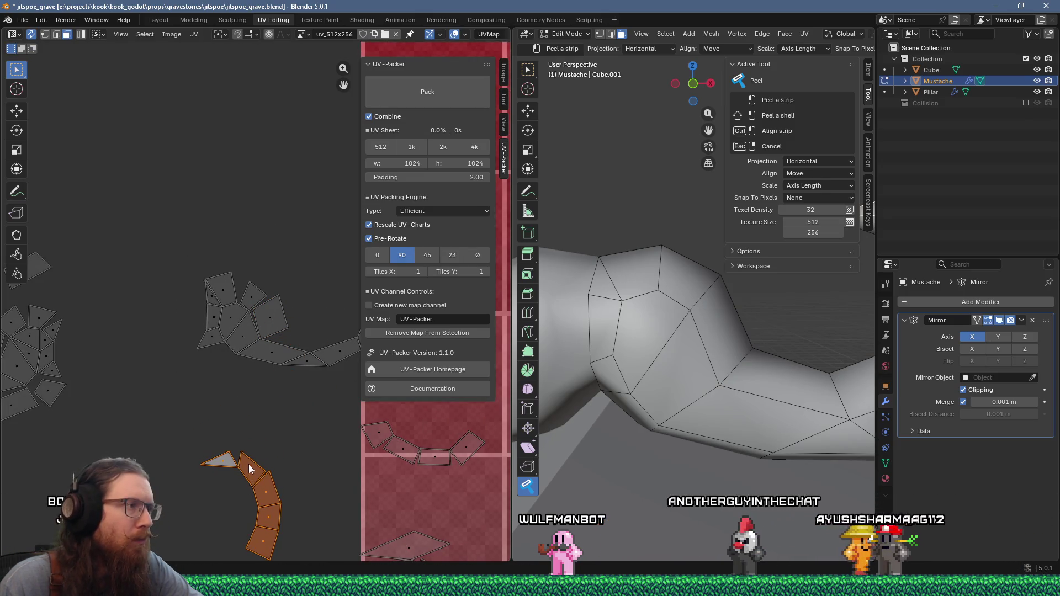
pyautogui.scroll(-4, 248, 465)
pyautogui.moveTo(275, 388); pyautogui.dragTo(248, 407, button='middle')
pyautogui.moveTo(717, 381)
pyautogui.mouseDown(button='middle')
pyautogui.moveTo(666, 386)
pyautogui.moveTo(698, 366)
pyautogui.moveTo(728, 380)
pyautogui.mouseUp(button='middle')
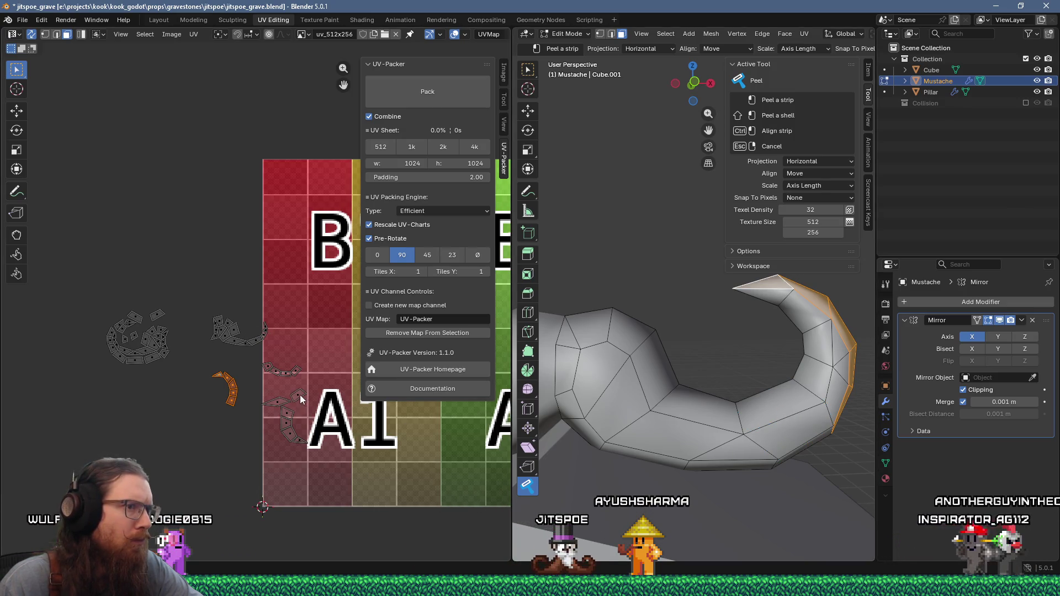
pyautogui.moveTo(299, 394); pyautogui.dragTo(240, 324)
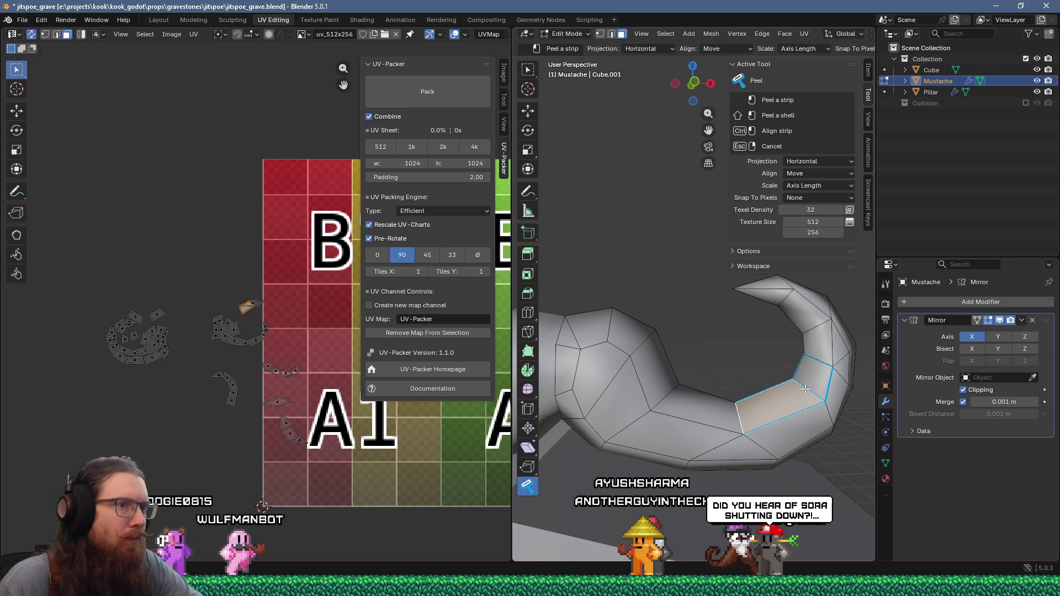
pyautogui.scroll(8, 243, 304)
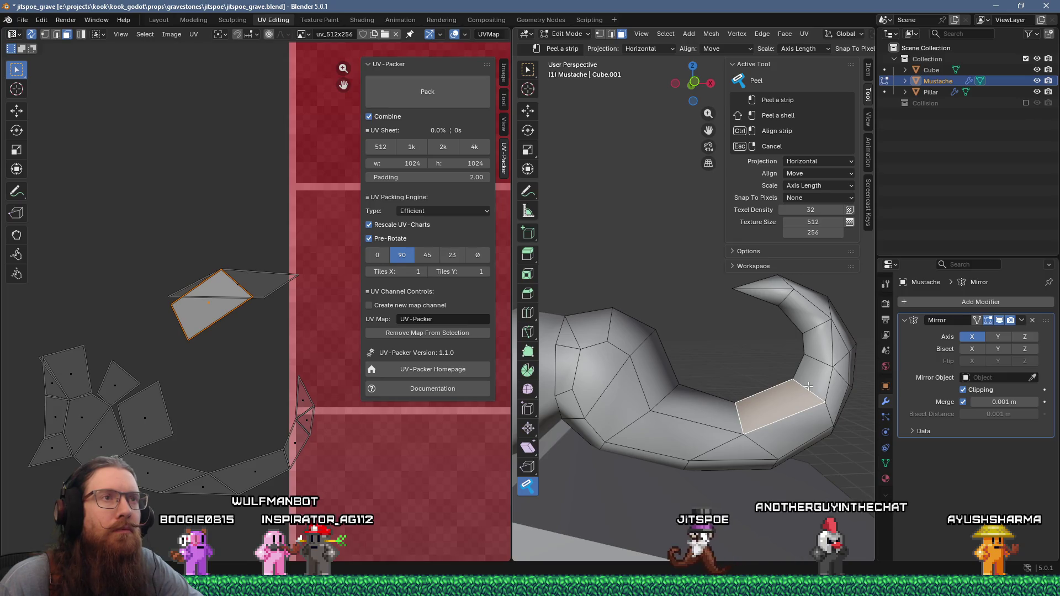
# Peel a strip of mustache faces and add the next face onto the crescent island
pyautogui.click(810, 381)
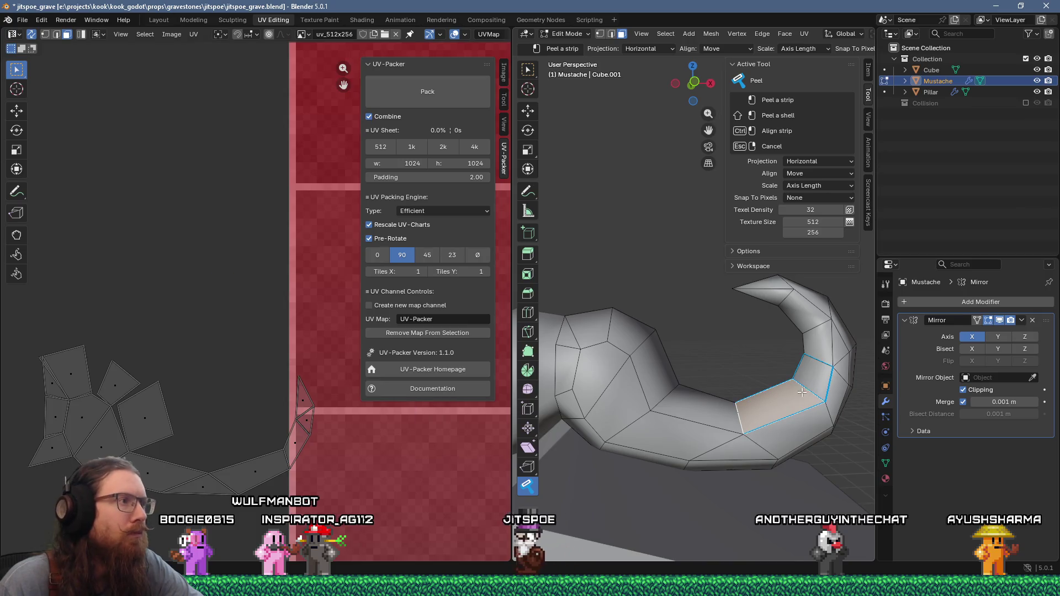
pyautogui.scroll(-5, 318, 380)
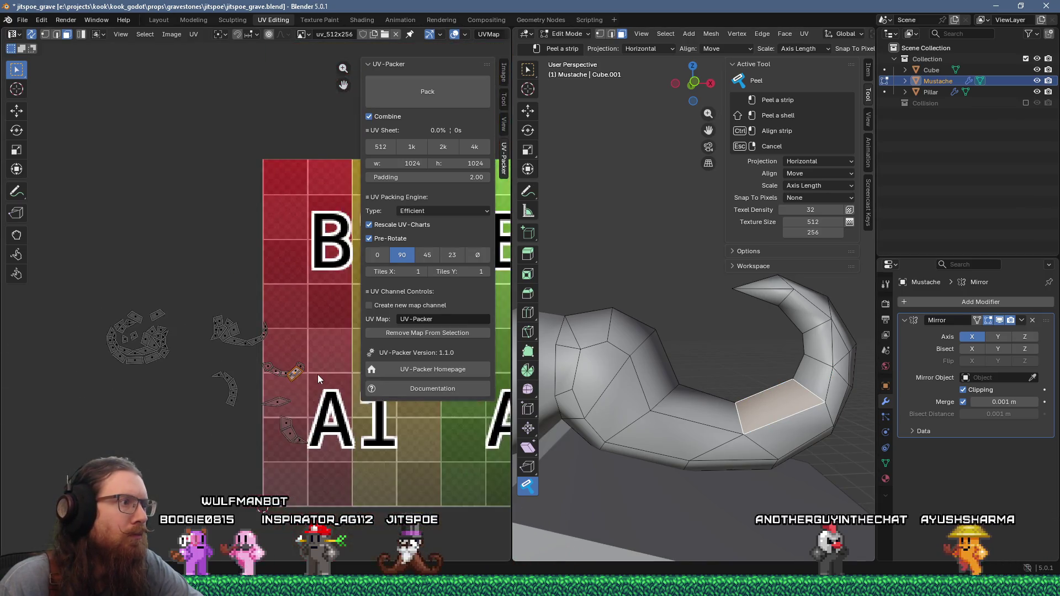
pyautogui.scroll(1, 317, 375)
pyautogui.moveTo(333, 408); pyautogui.dragTo(293, 352, button='middle')
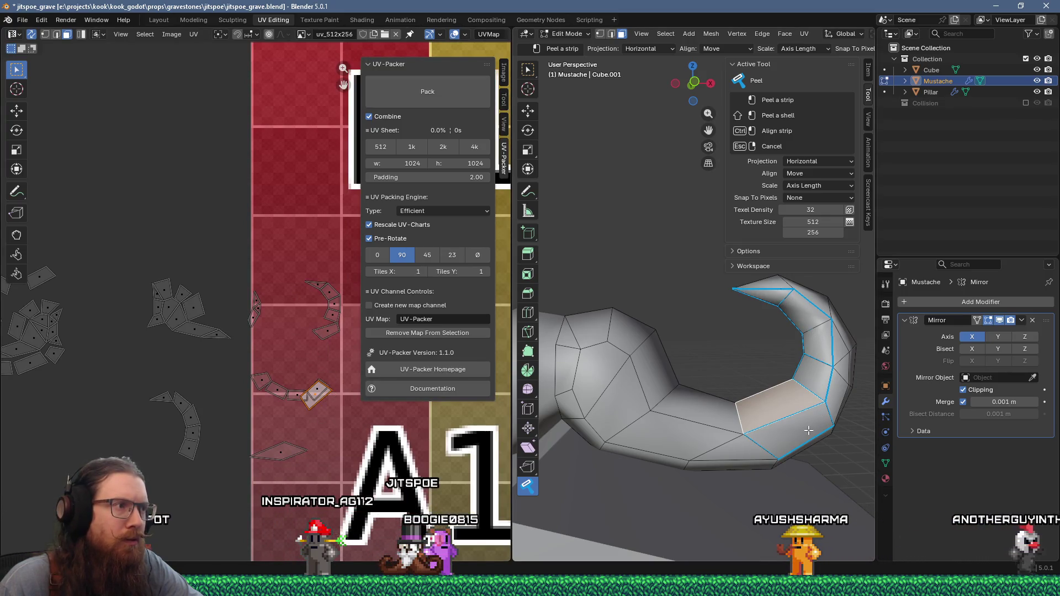
pyautogui.click(803, 393)
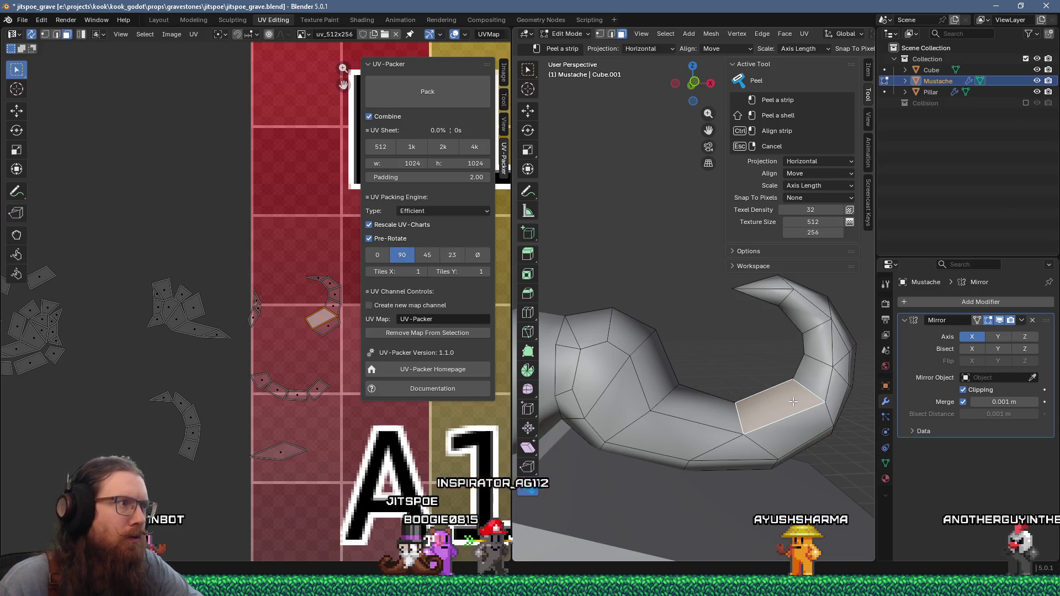
# Peel the faces at the mustache tip, extending the strip two faces further down
pyautogui.click(809, 313)
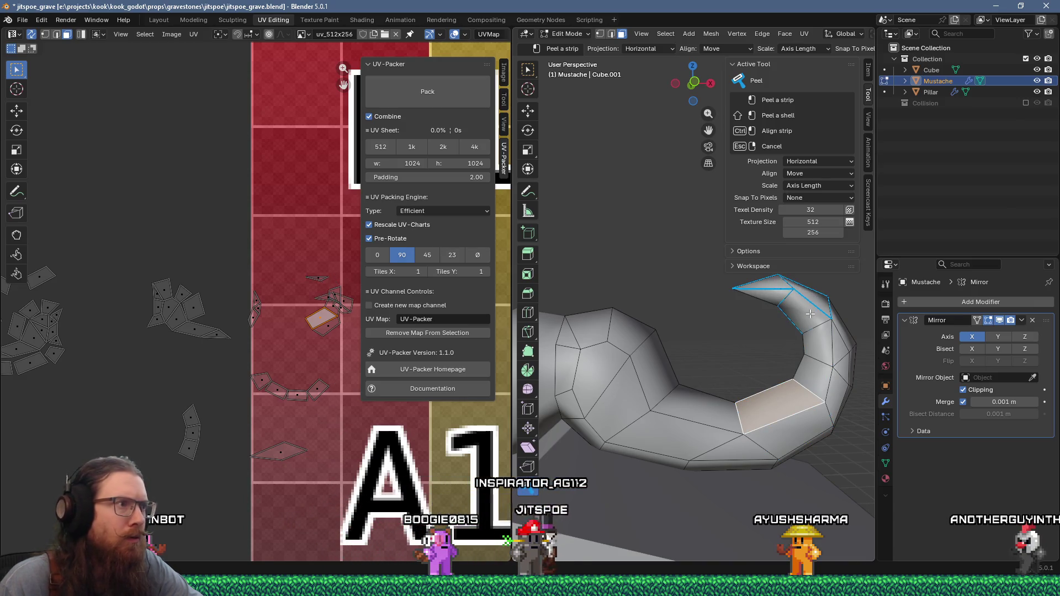
pyautogui.click(823, 359)
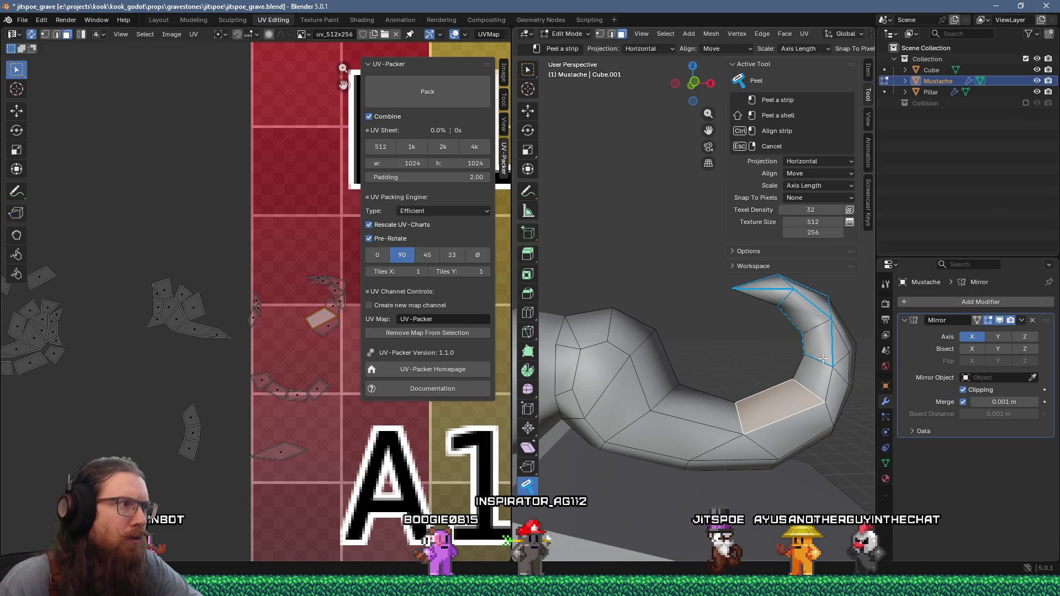
pyautogui.click(803, 402)
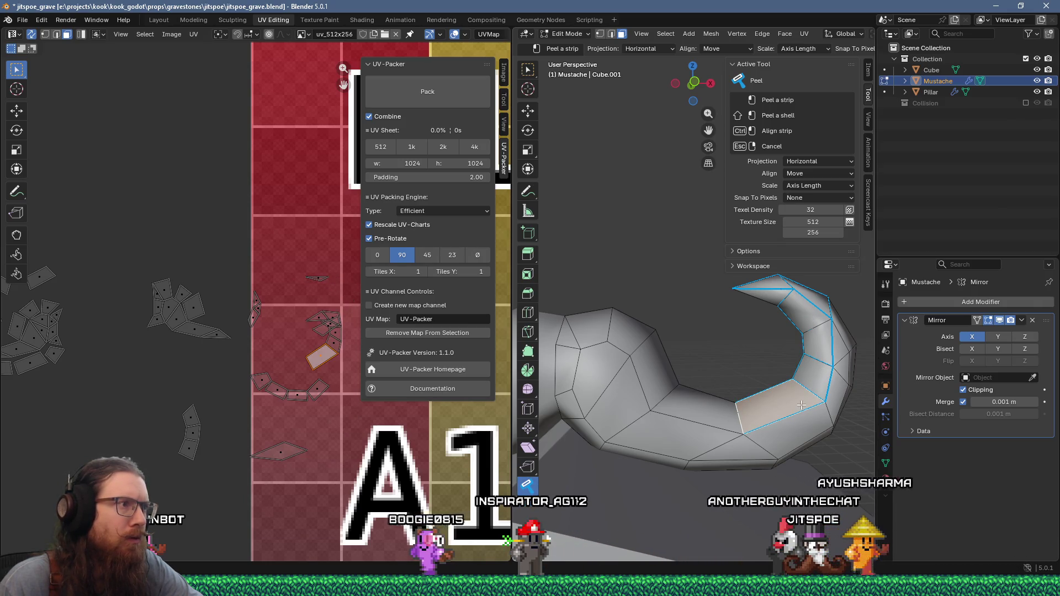
pyautogui.press('Escape')
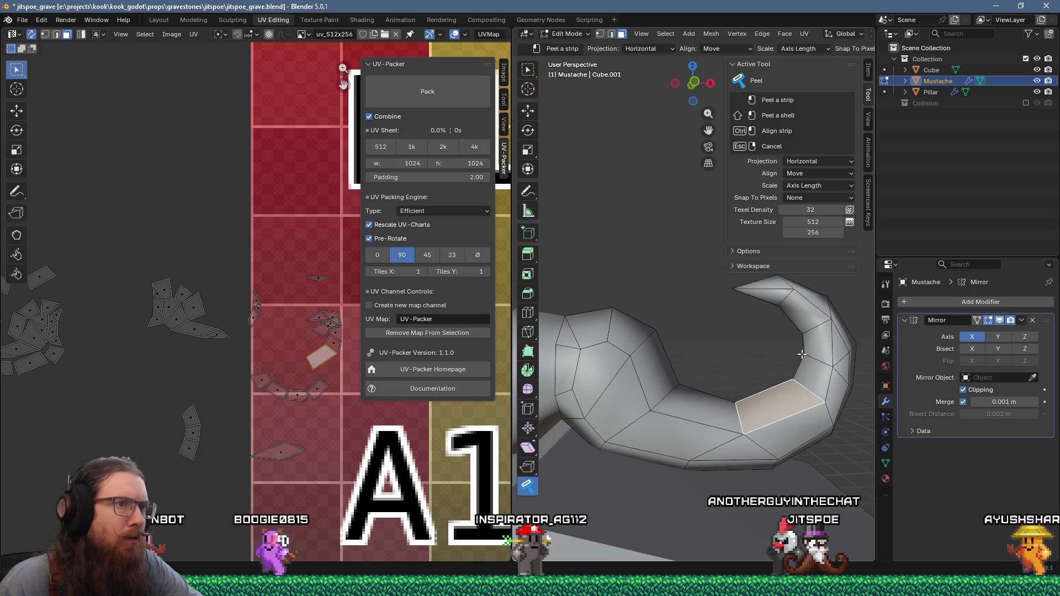
pyautogui.moveTo(801, 354); pyautogui.dragTo(632, 421, button='middle')
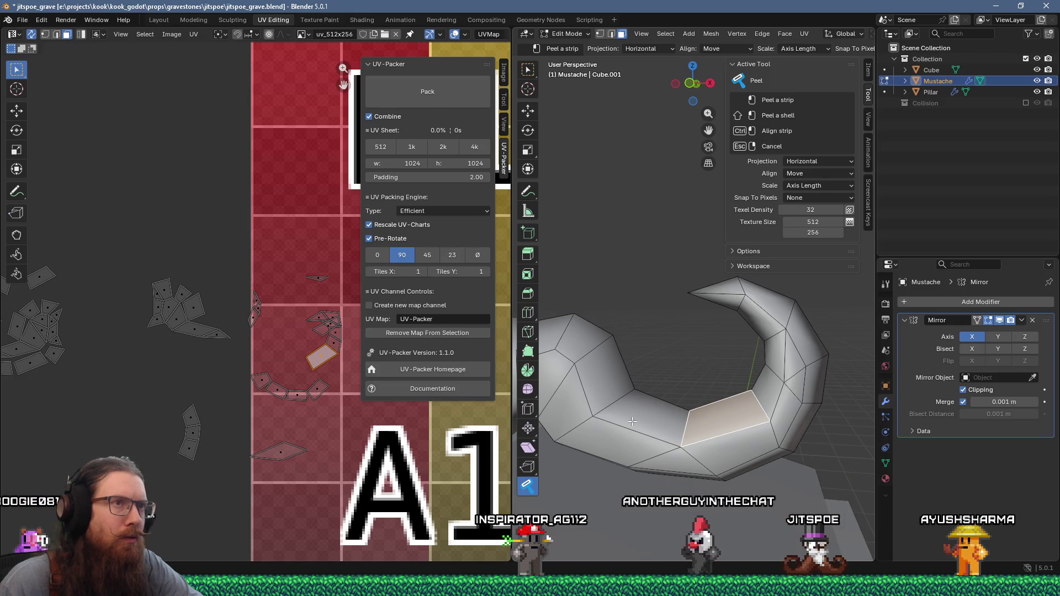
# Re-peel a face, peel along the horn tip and join the remaining face onto the crescent strip
pyautogui.click(738, 413)
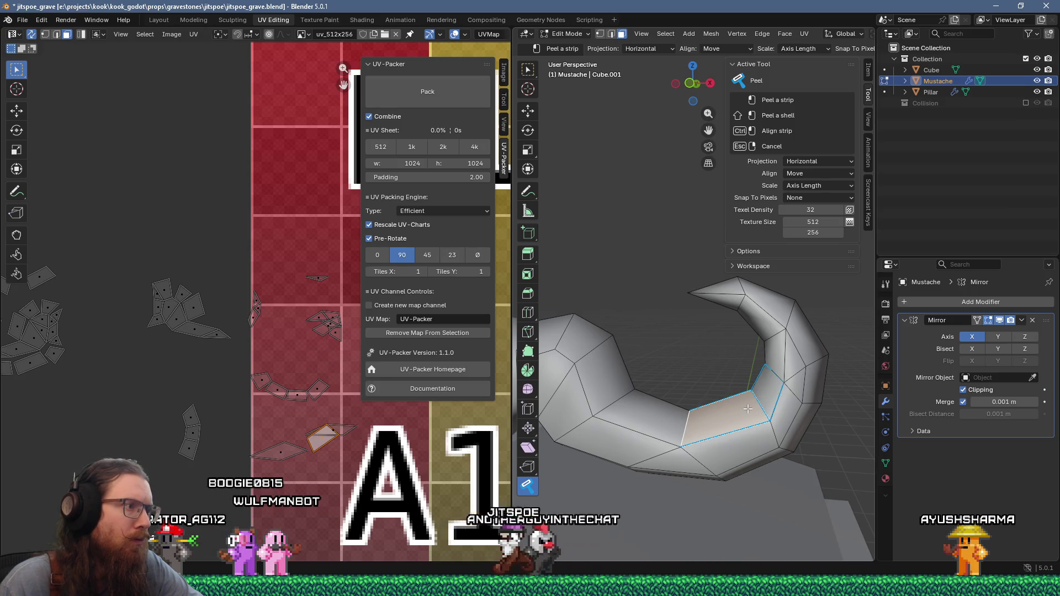
pyautogui.click(748, 411)
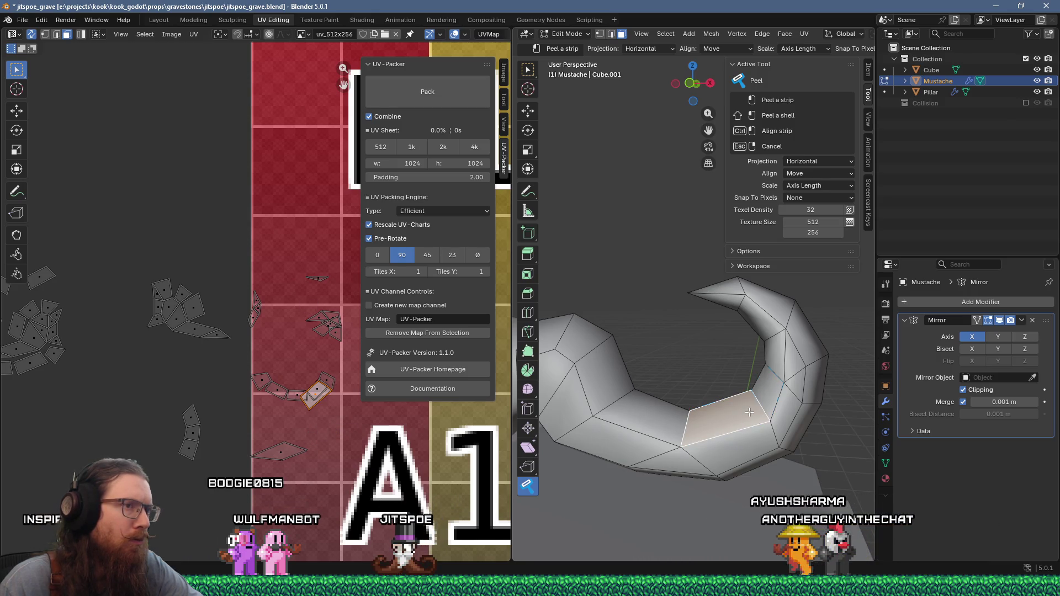
pyautogui.click(776, 343)
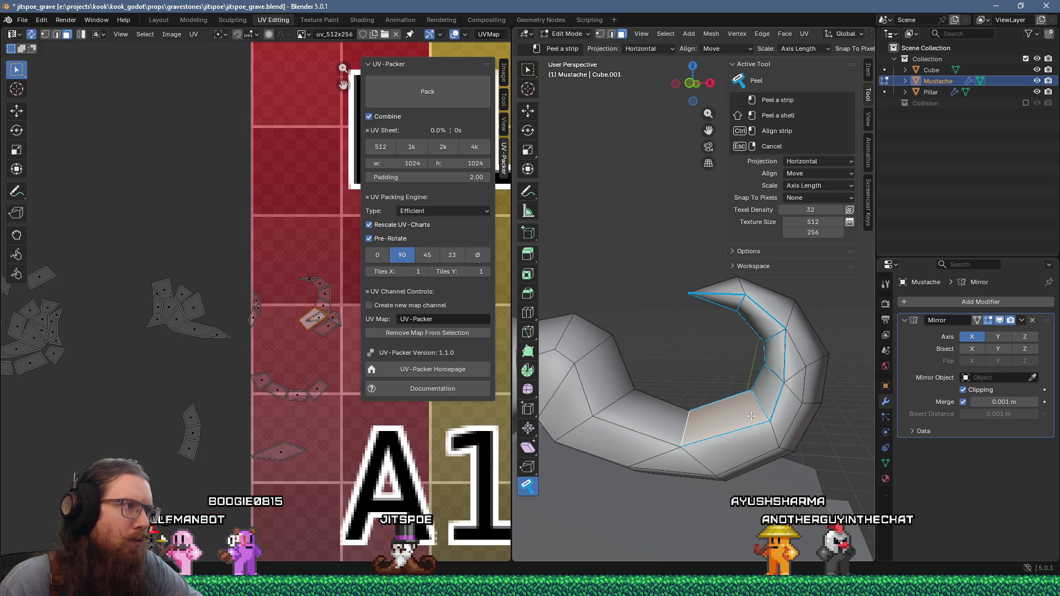
pyautogui.moveTo(751, 415); pyautogui.dragTo(694, 376, button='middle')
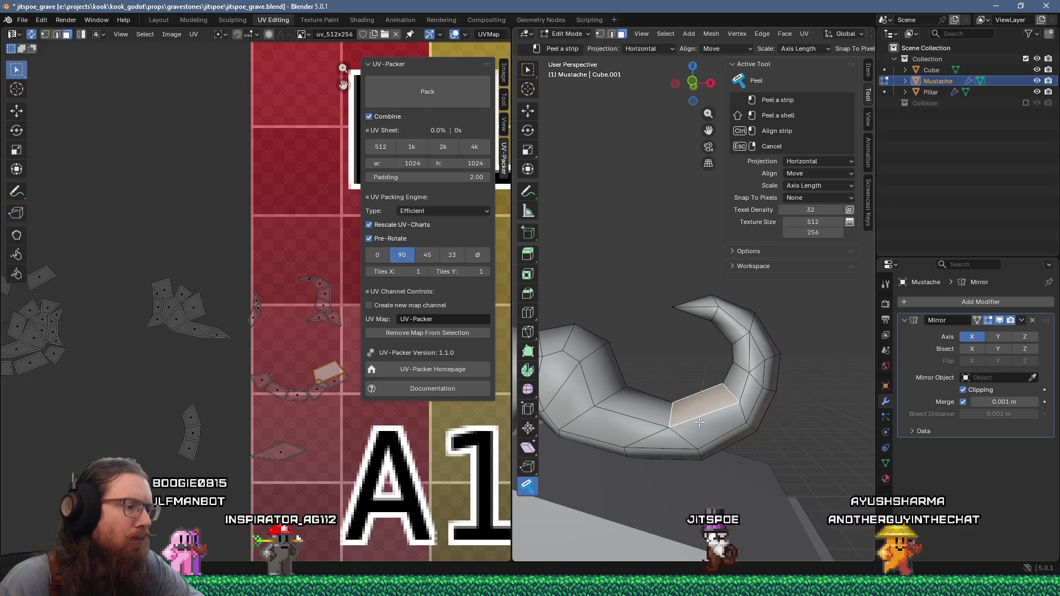
pyautogui.click(698, 422)
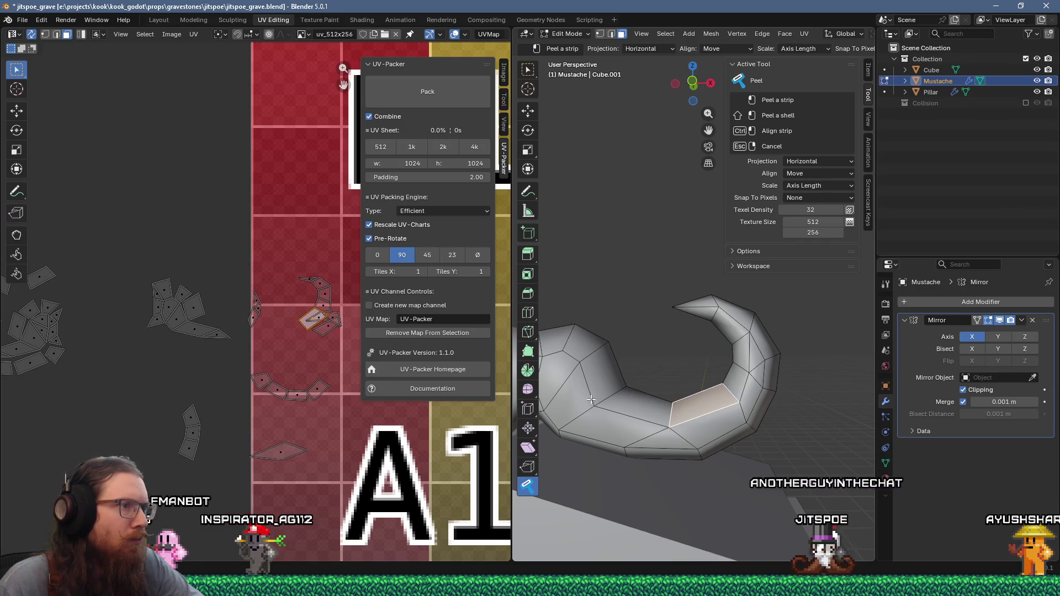
pyautogui.moveTo(712, 359)
pyautogui.mouseDown(button='middle')
pyautogui.moveTo(616, 394)
pyautogui.moveTo(722, 397)
pyautogui.mouseUp(button='middle')
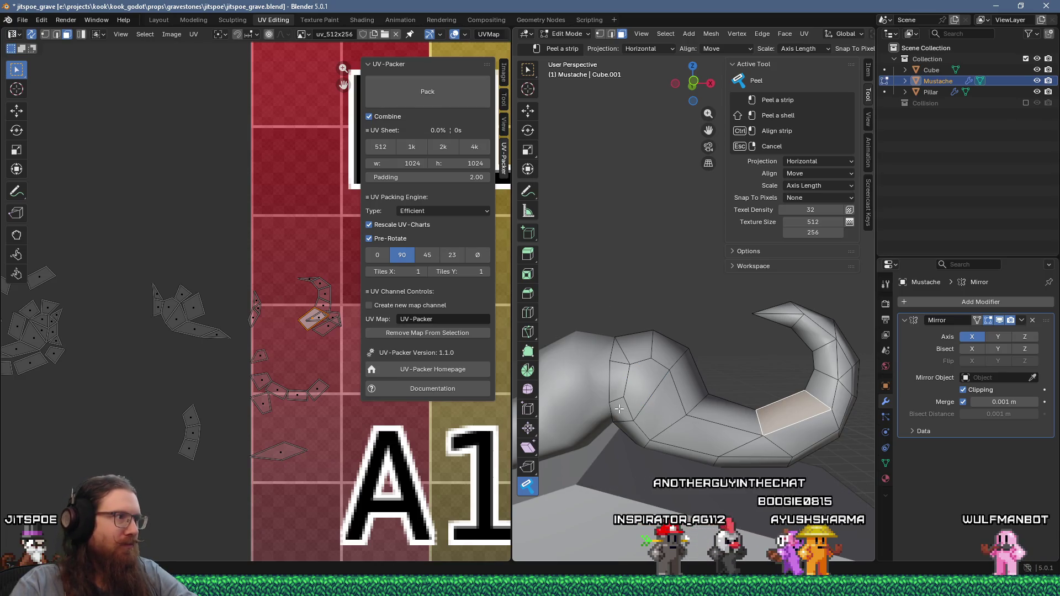
# Move the small loose UV face island to a new spot and orbit to the mustache's thick base
pyautogui.click(260, 358)
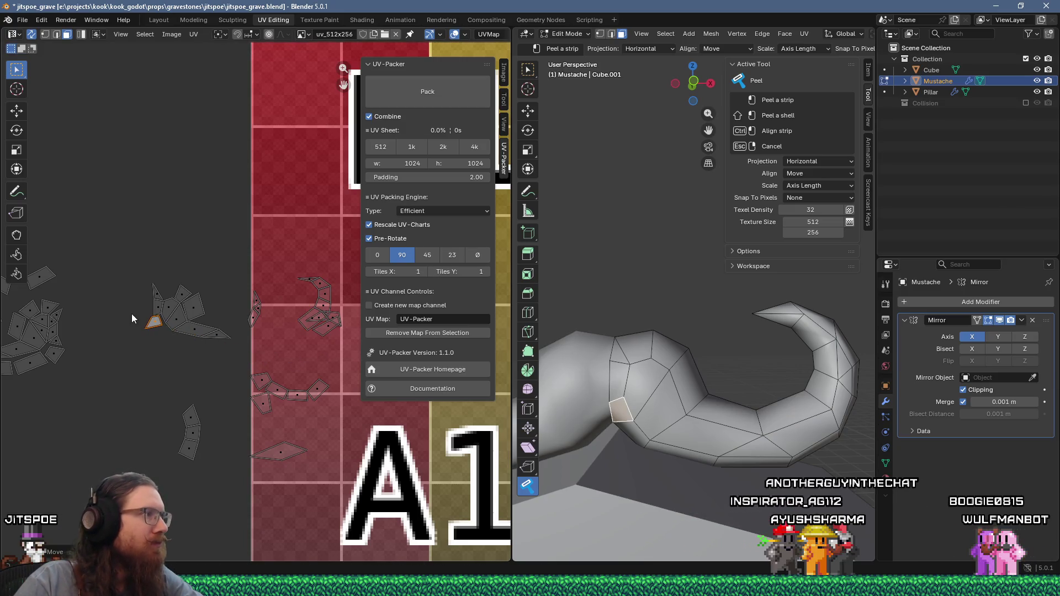
pyautogui.scroll(8, 204, 310)
pyautogui.moveTo(167, 319); pyautogui.dragTo(213, 315, button='middle')
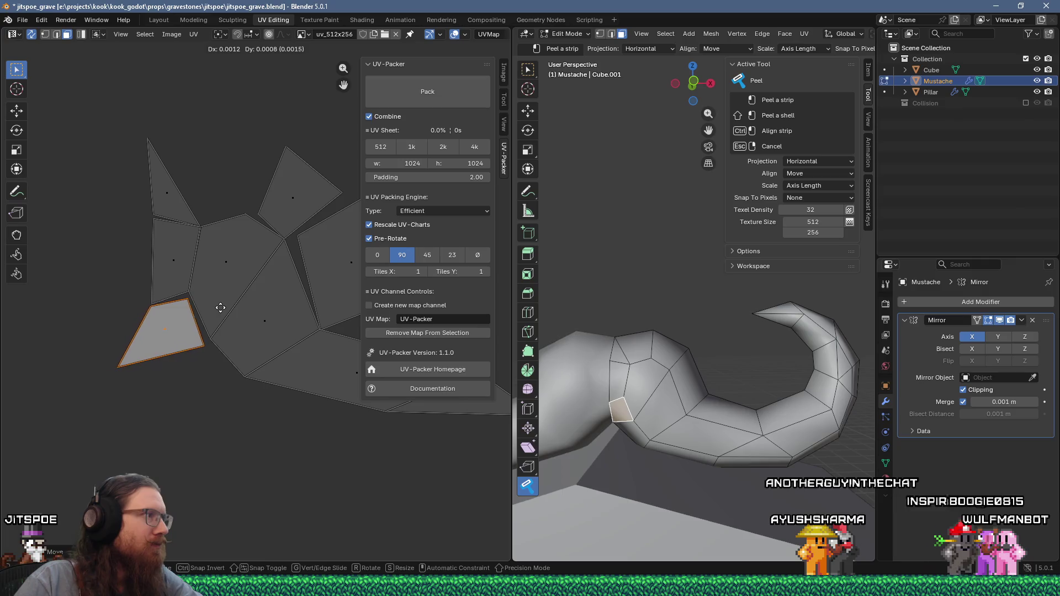
pyautogui.press('g')
pyautogui.click(221, 306)
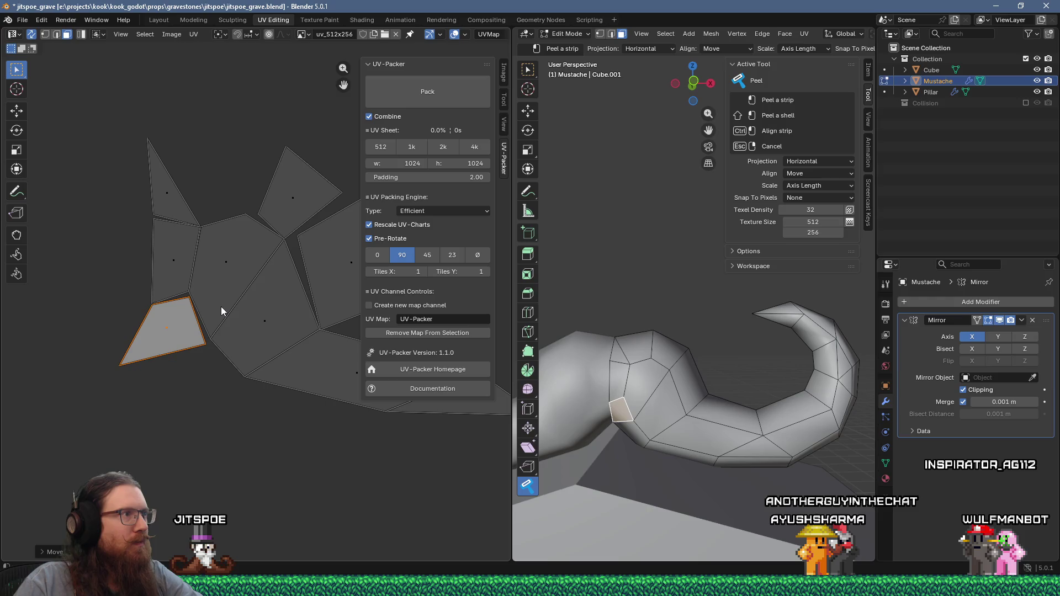
pyautogui.scroll(-5, 220, 307)
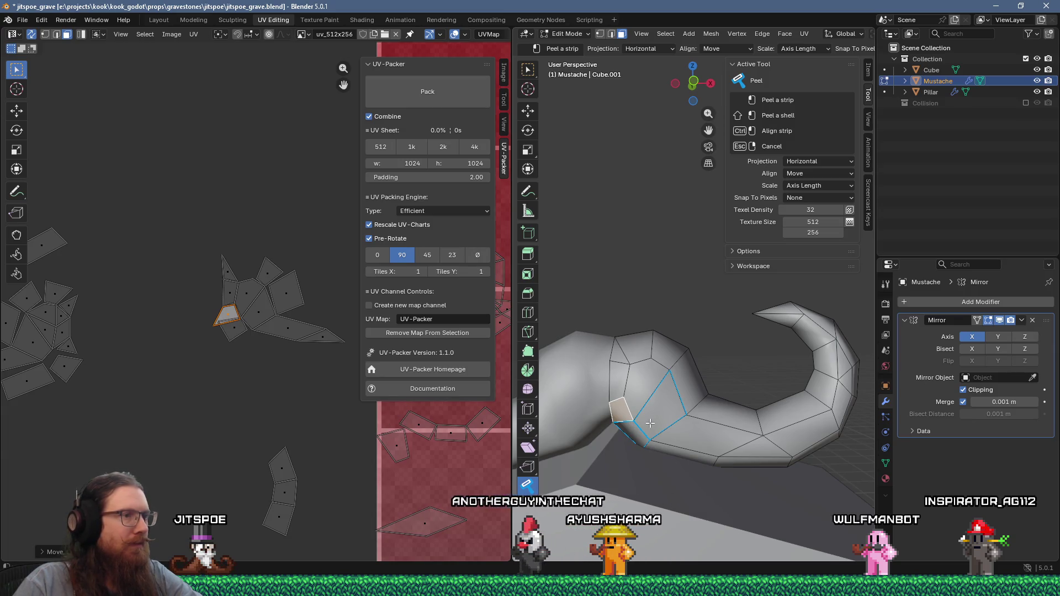
pyautogui.moveTo(648, 424); pyautogui.dragTo(659, 465, button='middle')
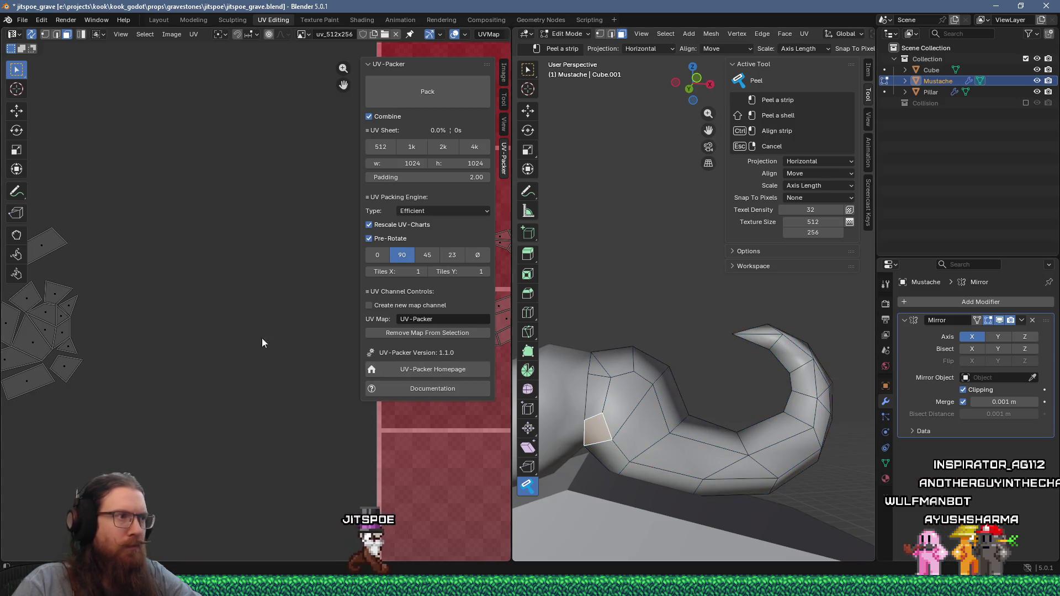
# Peel back along the mustache tail to its tip, forming a second long curved UV strip
pyautogui.scroll(6, 261, 337)
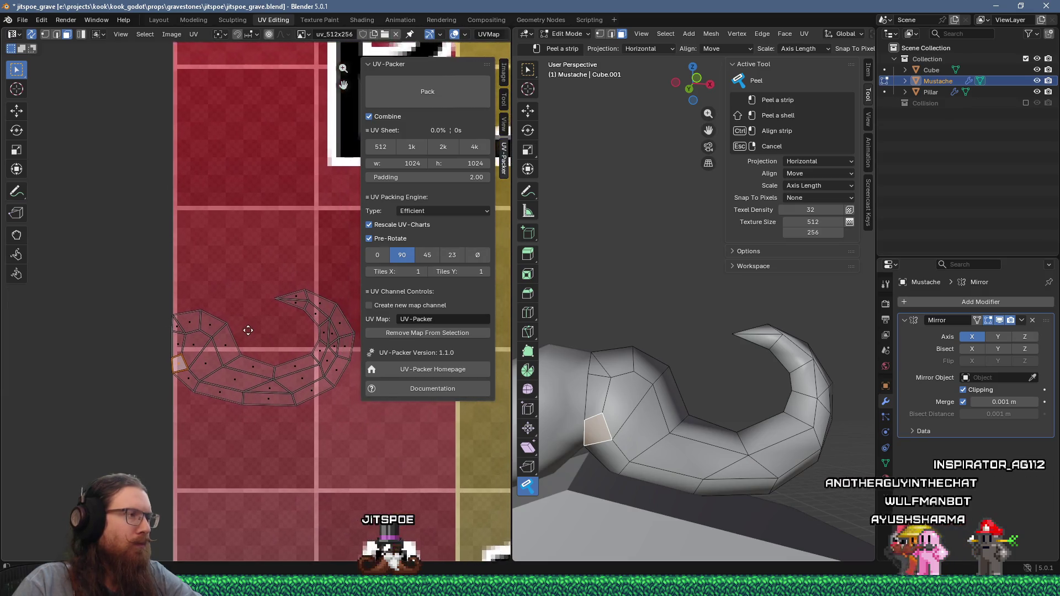
pyautogui.moveTo(247, 330); pyautogui.dragTo(199, 342, button='middle')
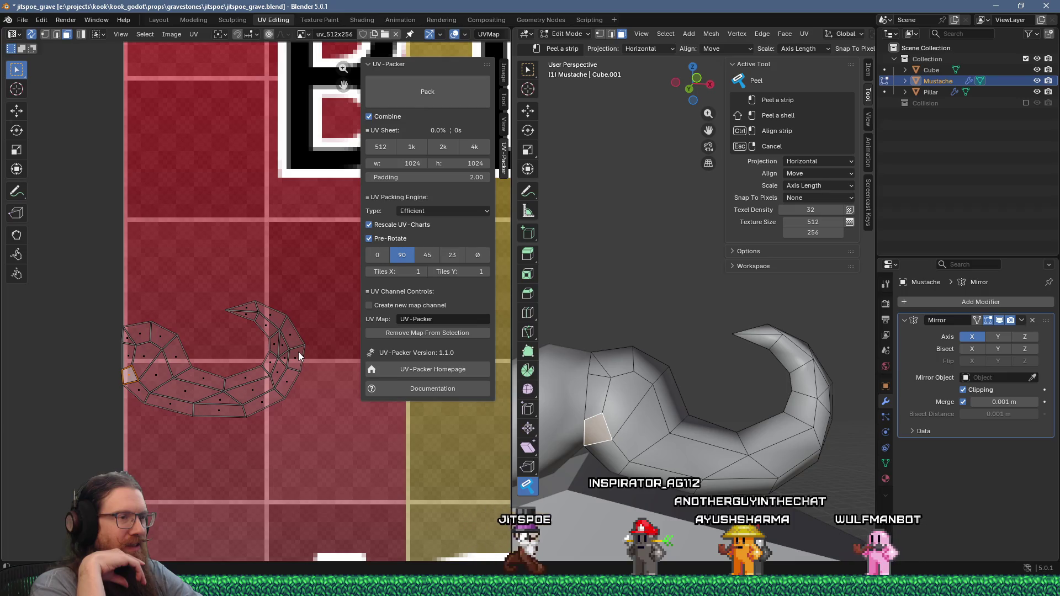
pyautogui.scroll(-6, 277, 309)
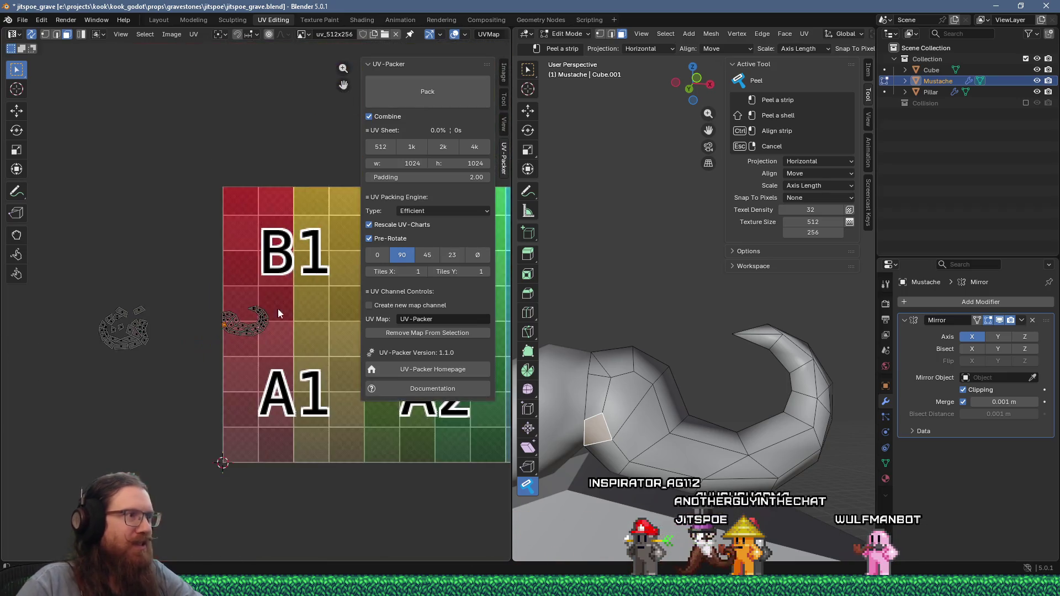
pyautogui.scroll(4, 227, 323)
pyautogui.scroll(3, 94, 333)
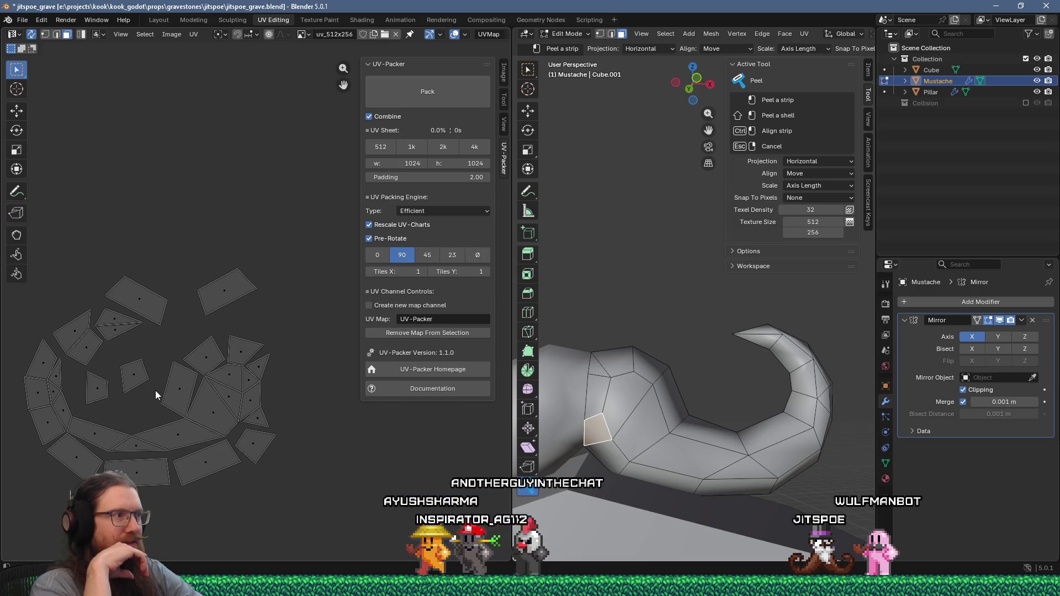
pyautogui.scroll(-6, 197, 374)
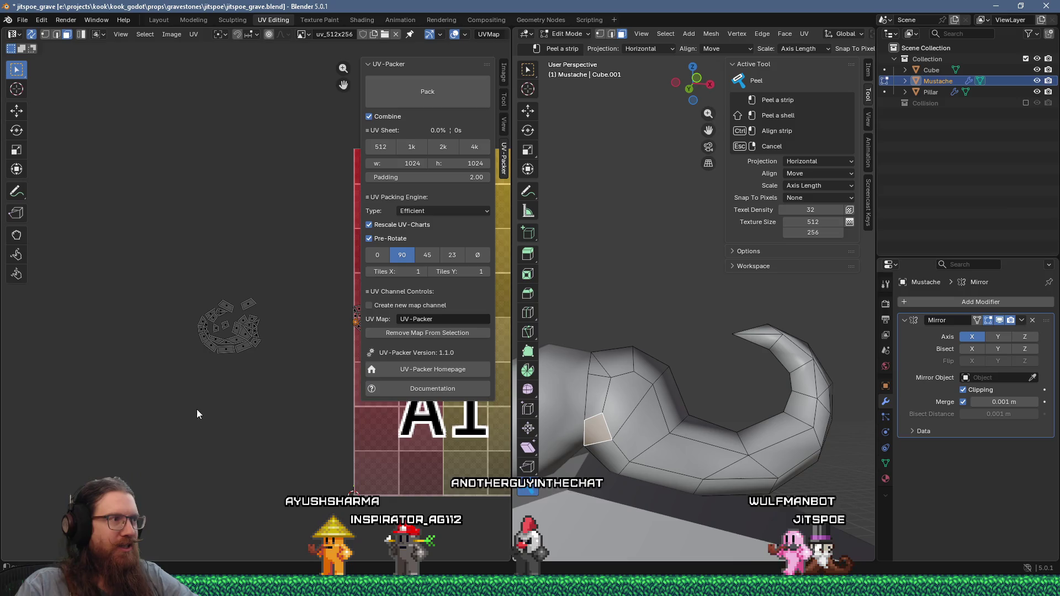
pyautogui.moveTo(310, 384); pyautogui.dragTo(135, 404, button='middle')
pyautogui.moveTo(800, 414); pyautogui.dragTo(839, 430, button='middle')
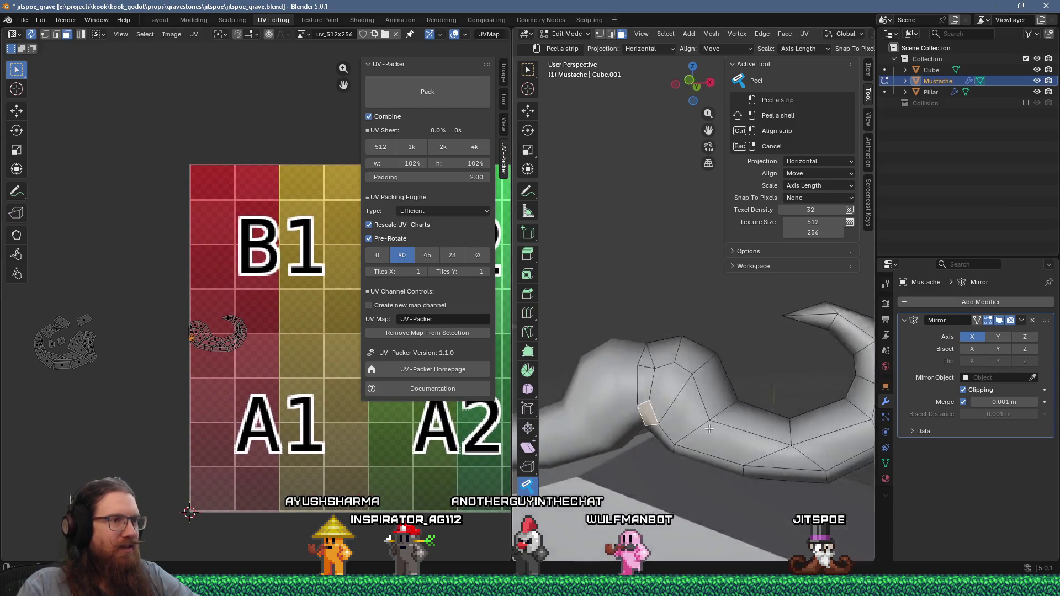
pyautogui.scroll(5, 851, 435)
pyautogui.scroll(-4, 715, 416)
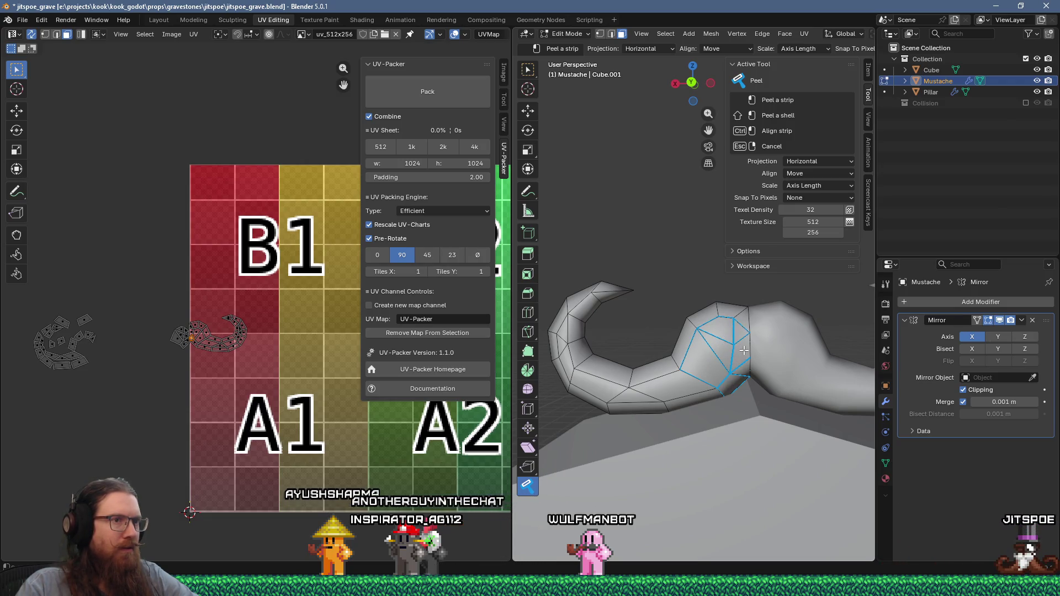
pyautogui.moveTo(696, 328)
pyautogui.mouseDown()
pyautogui.moveTo(614, 376)
pyautogui.moveTo(568, 332)
pyautogui.moveTo(607, 288)
pyautogui.mouseUp()
# Zoom the UV editor in and select one face of the new mustache strip
pyautogui.scroll(5, 122, 331)
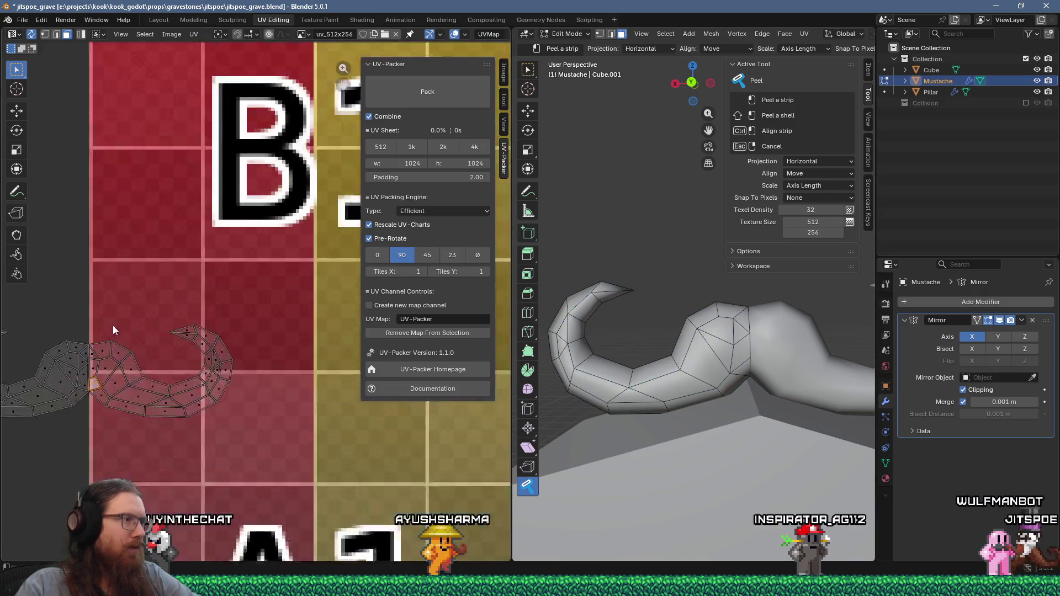
pyautogui.scroll(2, 186, 314)
pyautogui.scroll(2, 174, 317)
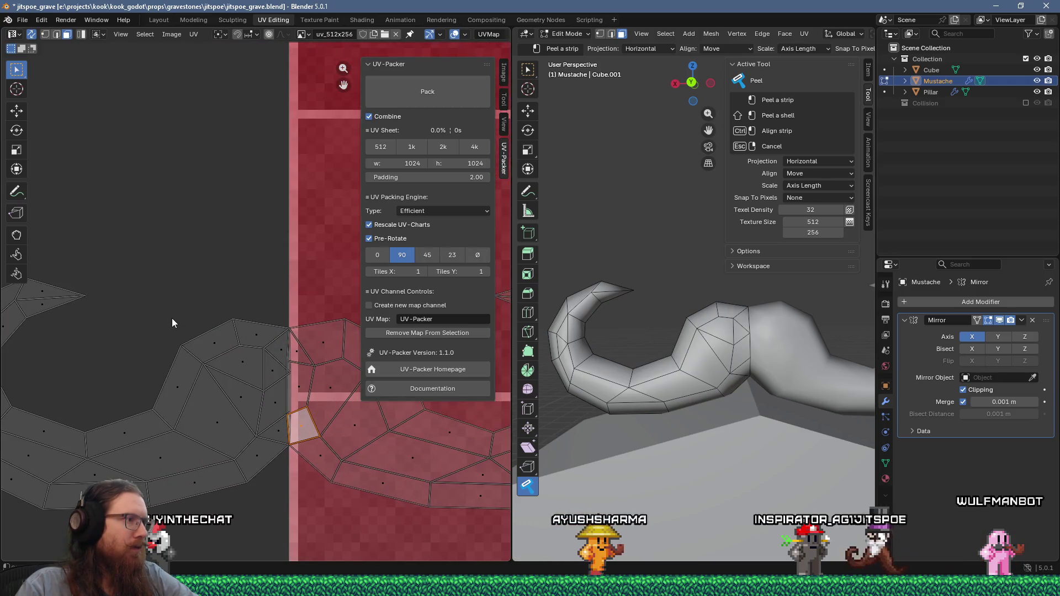
pyautogui.scroll(-2, 163, 319)
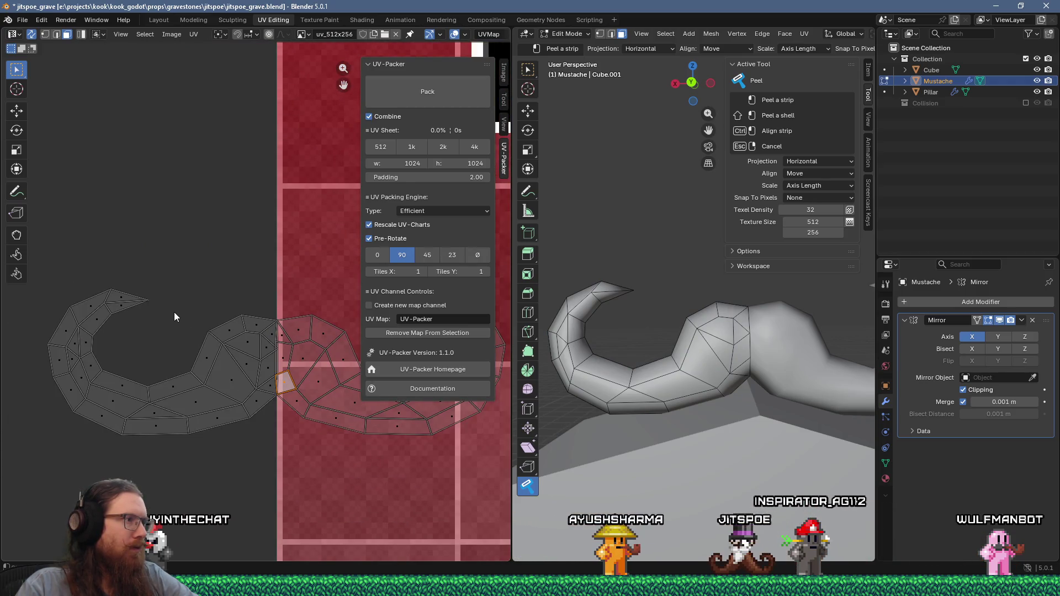
pyautogui.click(203, 372)
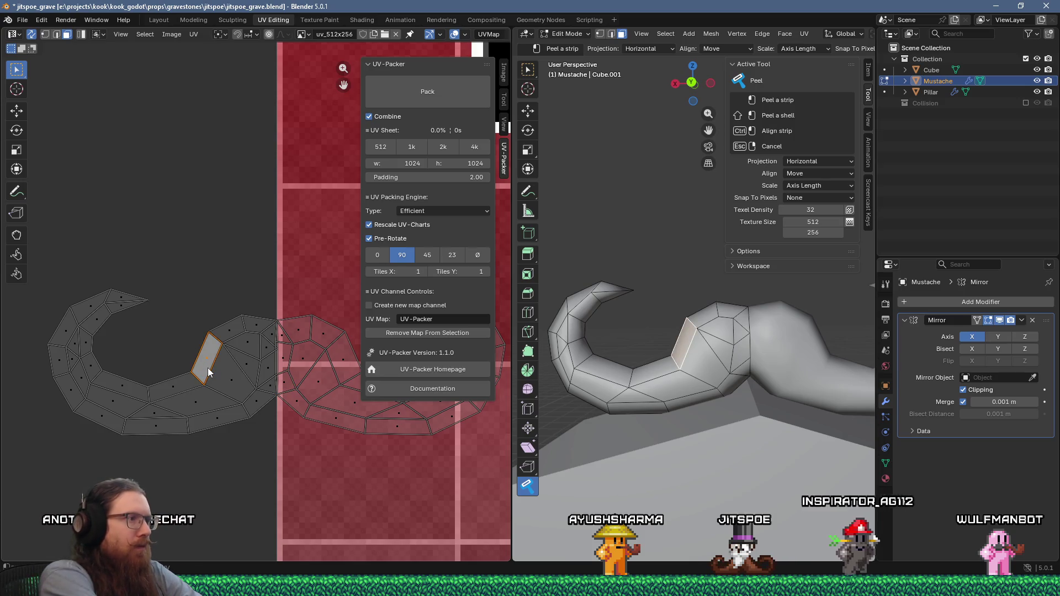
# Select part of the loose mustache UV strip by inverting, picking and box-selecting faces
pyautogui.hotkey('ctrl', 'i')
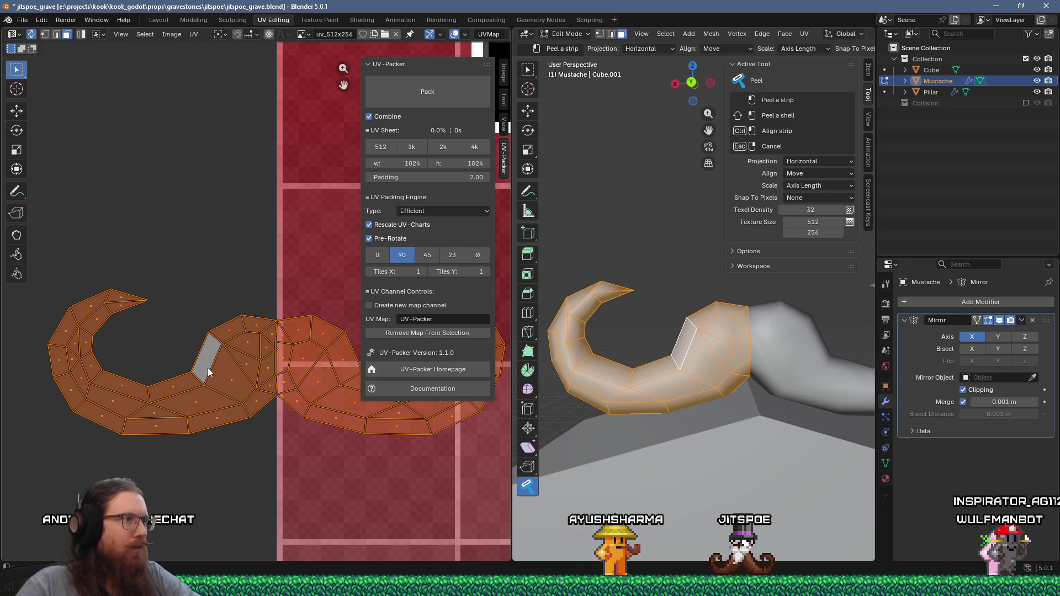
pyautogui.scroll(3, 277, 363)
pyautogui.moveTo(294, 367); pyautogui.dragTo(274, 321, button='middle')
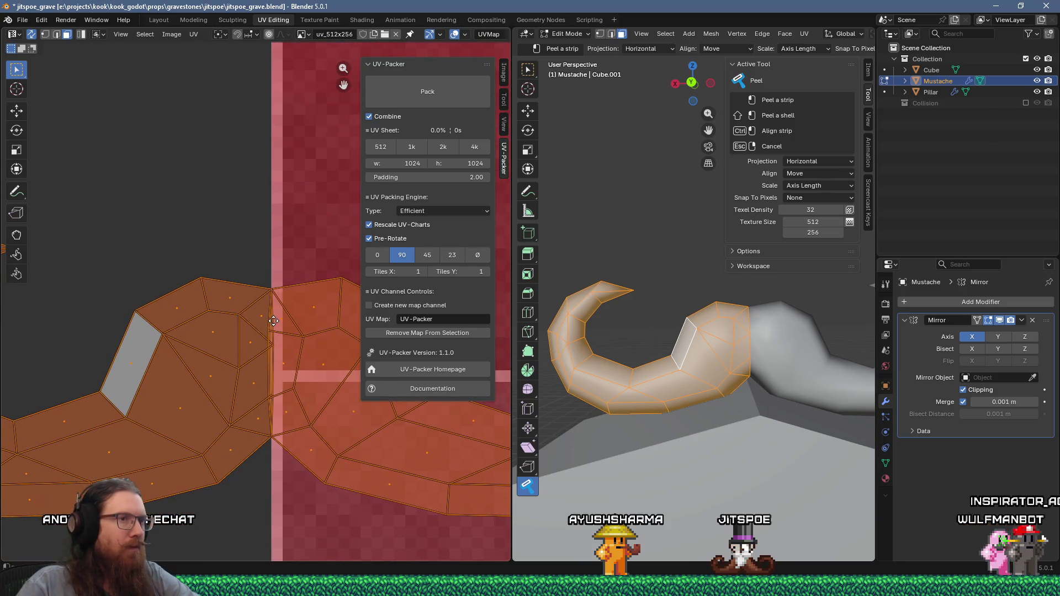
pyautogui.click(243, 367)
pyautogui.scroll(-3, 242, 368)
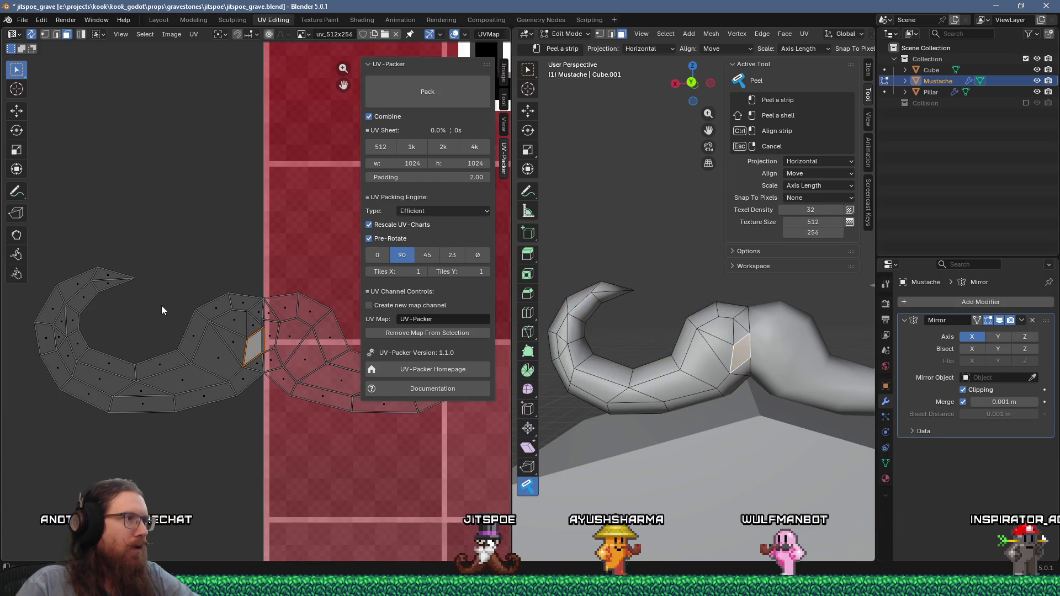
pyautogui.scroll(-1, 162, 308)
pyautogui.moveTo(83, 242)
pyautogui.mouseDown()
pyautogui.moveTo(228, 418)
pyautogui.moveTo(259, 419)
pyautogui.mouseUp()
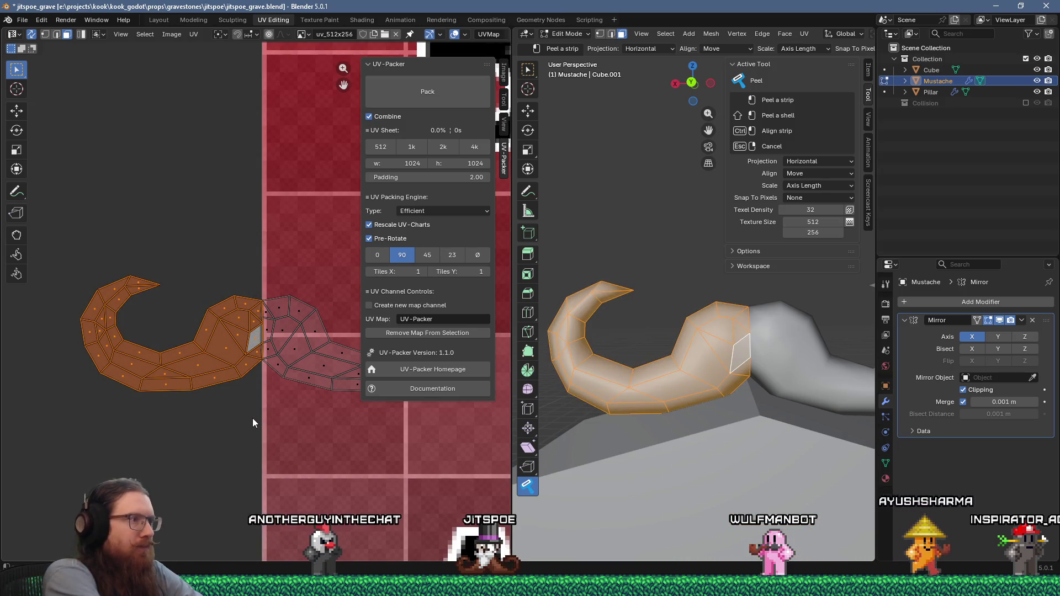
# Grab the mustache UV strip and drop it onto the texture sheet near the B1 tile
pyautogui.press('v')
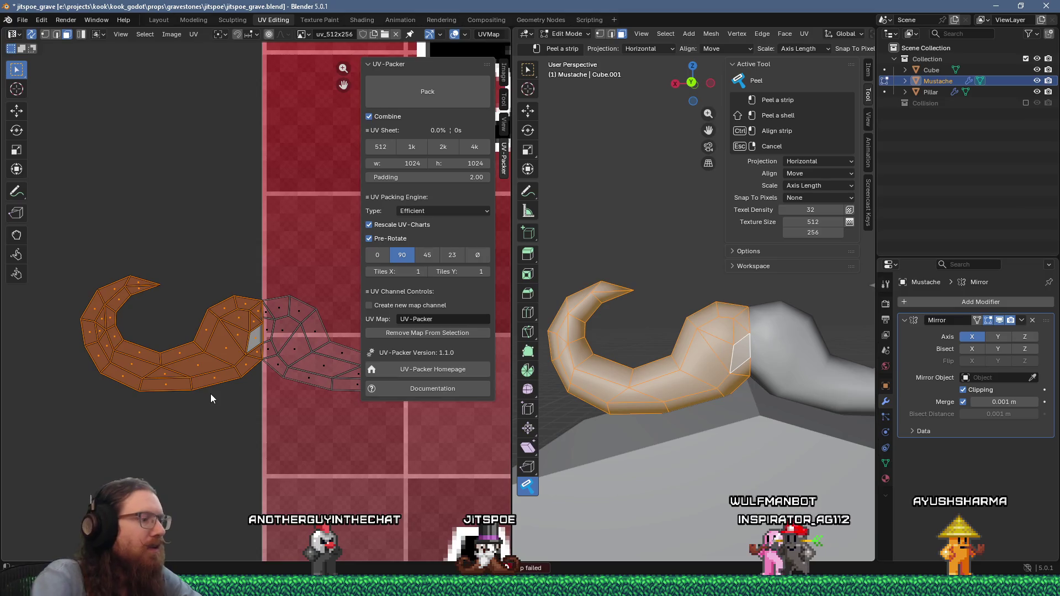
pyautogui.press('t')
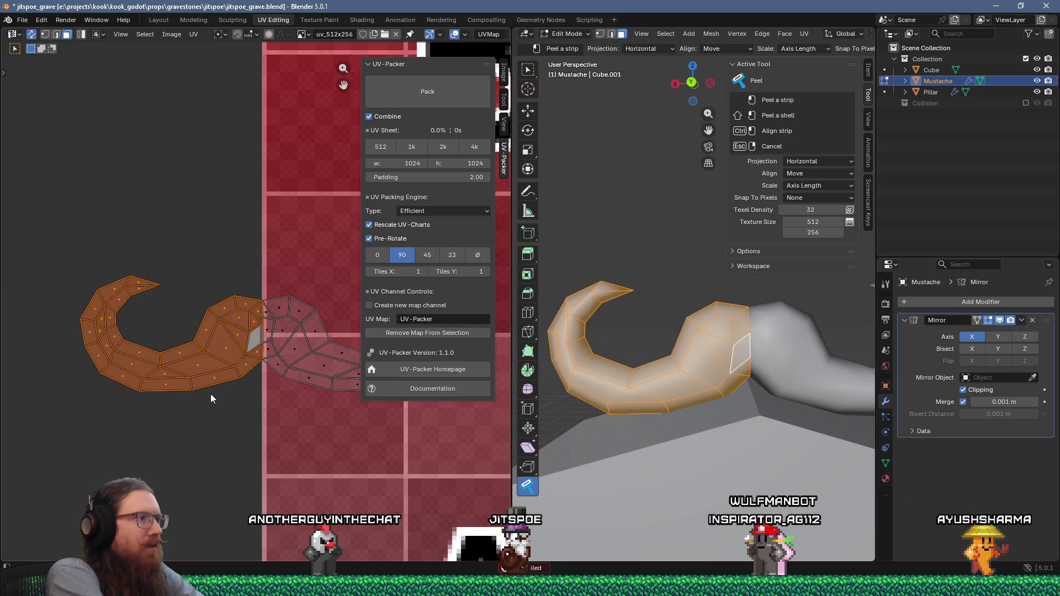
pyautogui.press('g')
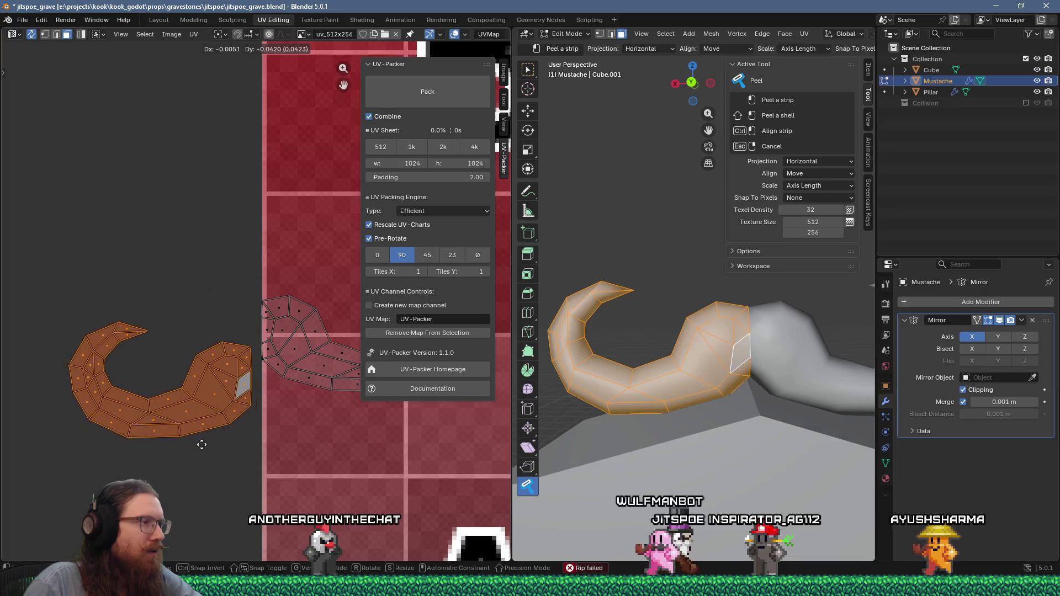
pyautogui.click(399, 531)
pyautogui.scroll(-1, 399, 532)
pyautogui.moveTo(399, 531); pyautogui.dragTo(227, 460, button='middle')
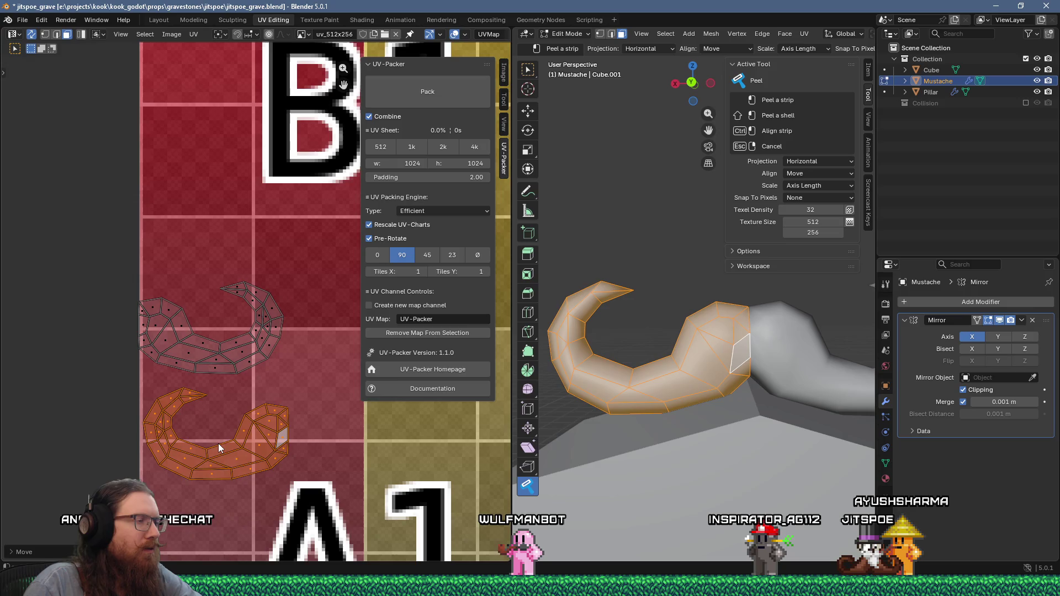
pyautogui.scroll(-2, 221, 441)
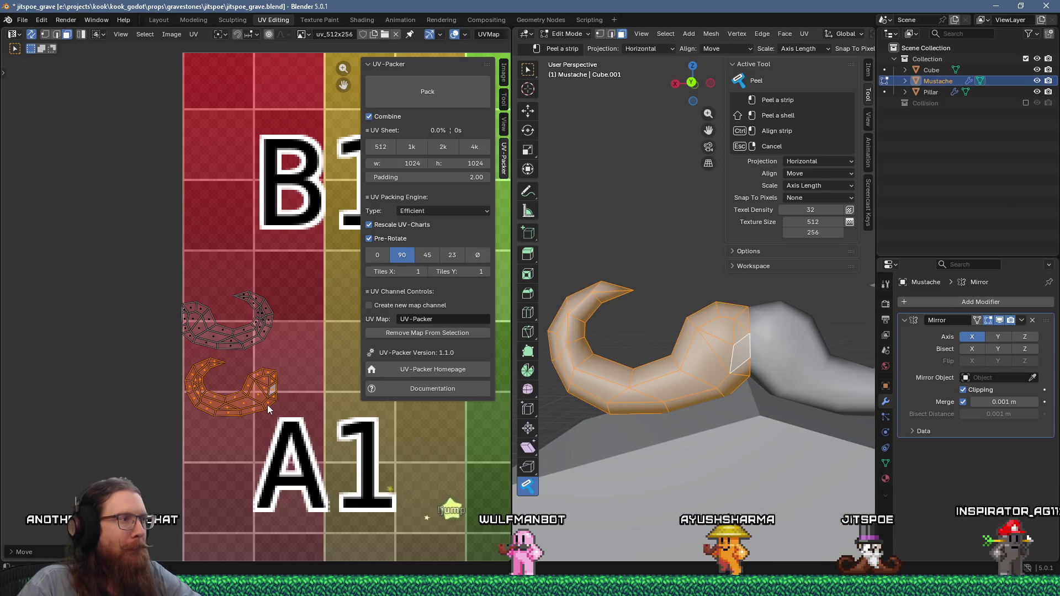
pyautogui.scroll(-3, 268, 407)
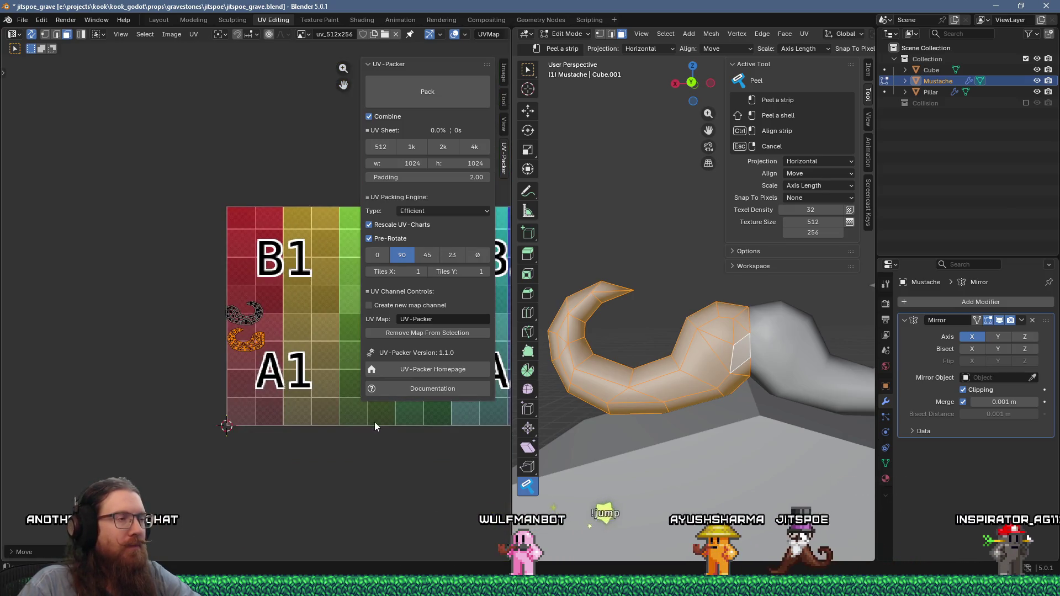
# Return to Object Mode and frame the selected gravestone objects in the 3D view
pyautogui.press('Tab')
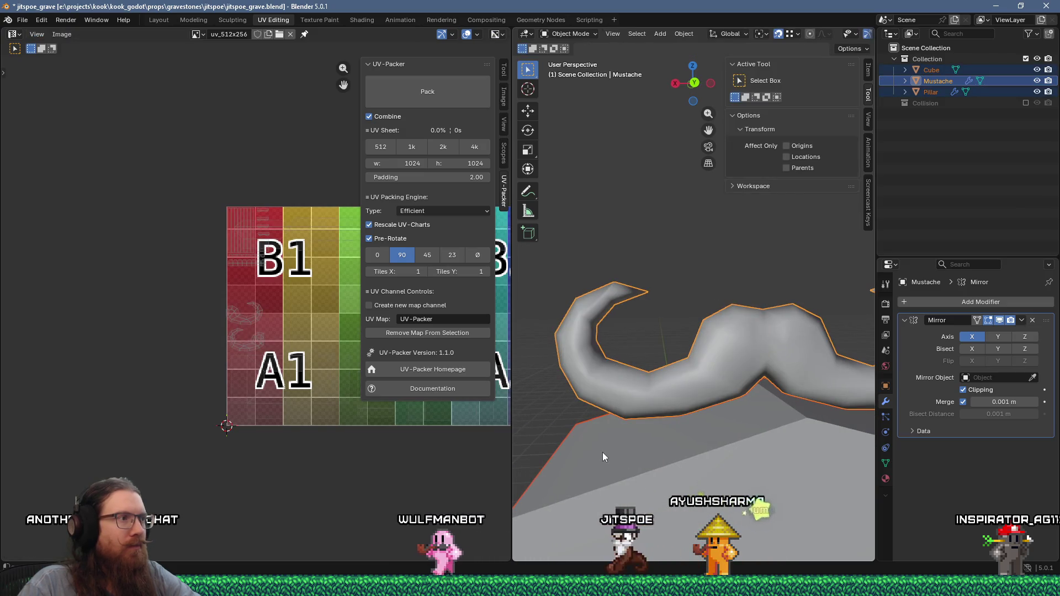
pyautogui.press('KP_Decimal')
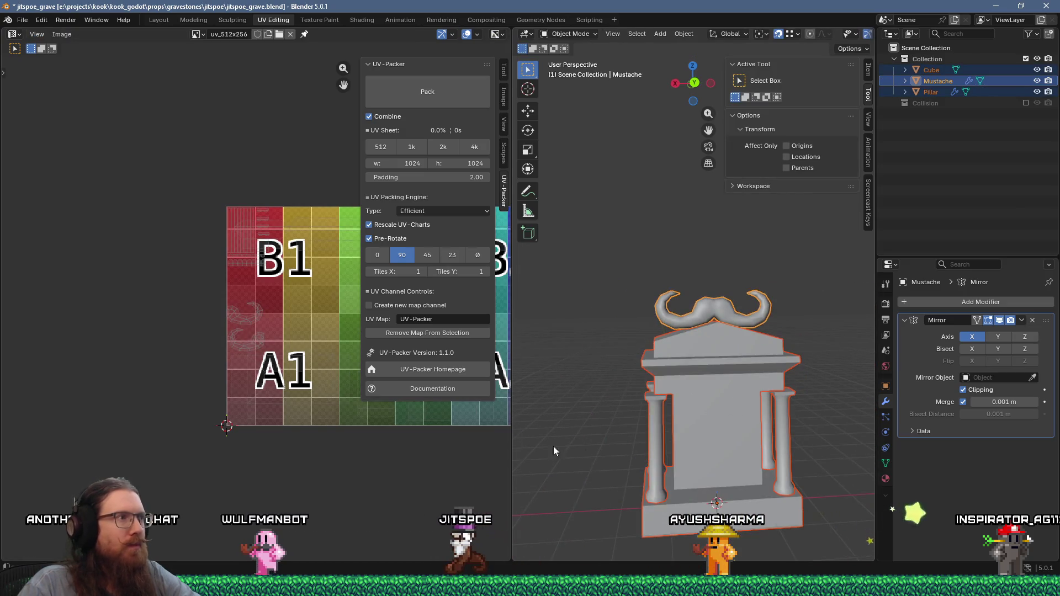
pyautogui.moveTo(245, 372)
pyautogui.mouseDown(button='middle')
pyautogui.moveTo(150, 400)
pyautogui.moveTo(3, 416)
pyautogui.moveTo(179, 425)
pyautogui.moveTo(198, 444)
pyautogui.mouseUp(button='middle')
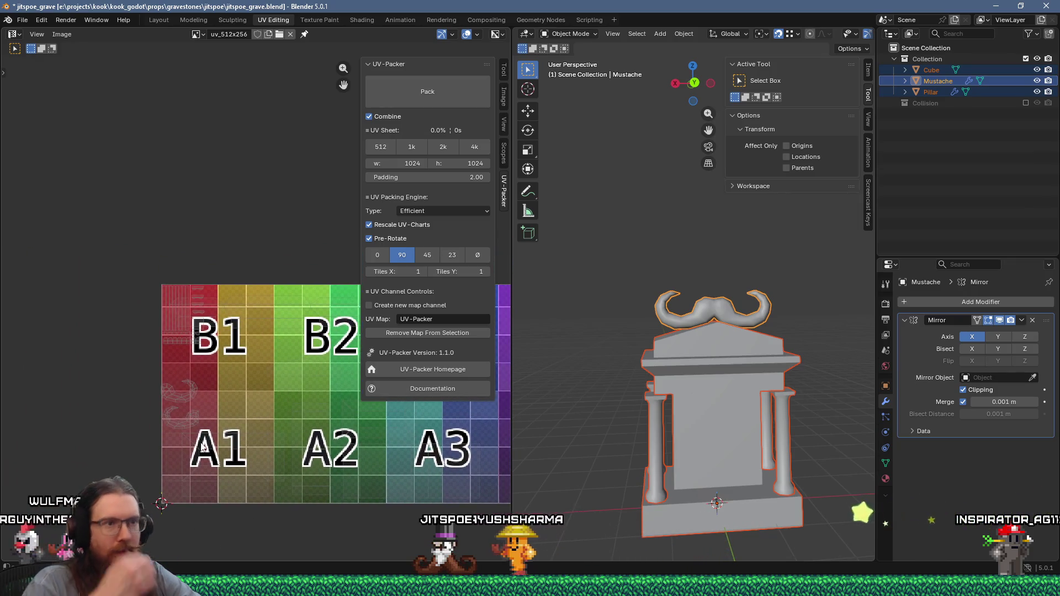
pyautogui.moveTo(260, 293); pyautogui.dragTo(289, 295, button='middle')
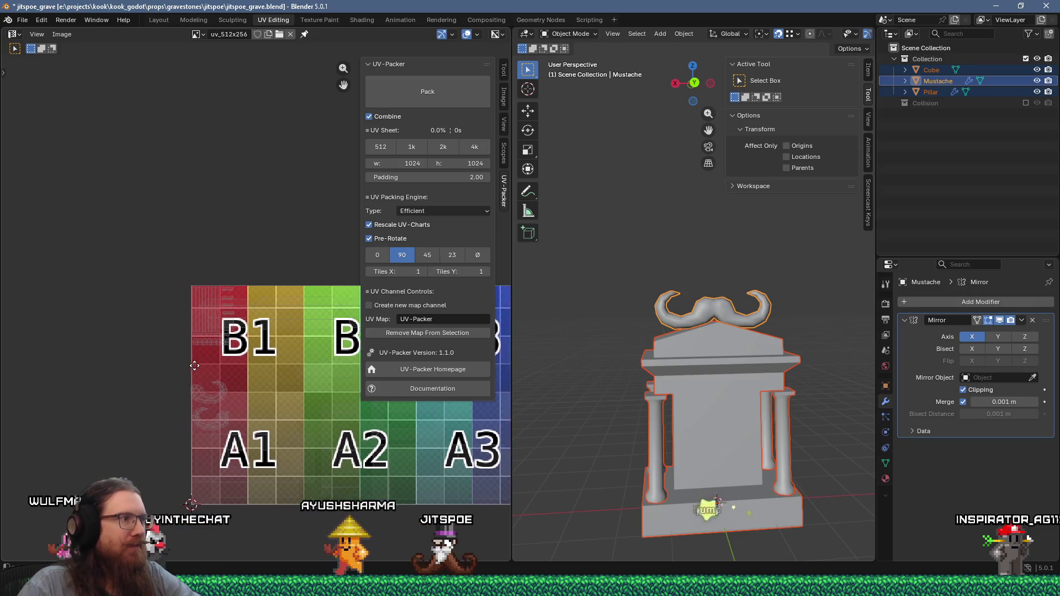
pyautogui.scroll(2, 191, 379)
# Widen the UV editor, fit the sheet around B1, and keep all gravestone meshes in editing
pyautogui.moveTo(512, 411); pyautogui.dragTo(681, 411)
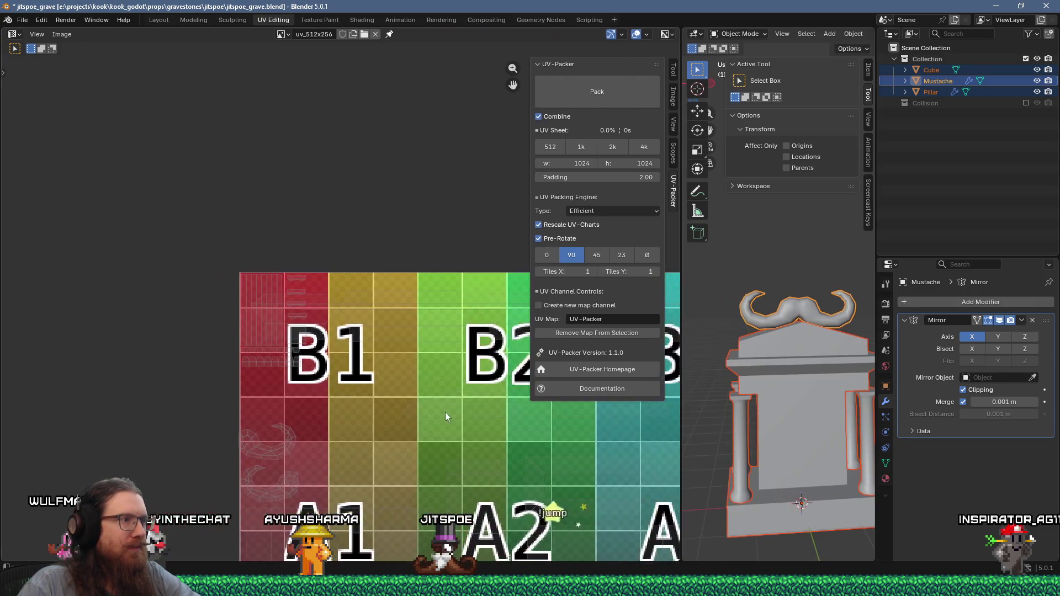
pyautogui.press('Home')
pyautogui.scroll(5, 215, 326)
pyautogui.scroll(1, 215, 327)
pyautogui.moveTo(215, 327)
pyautogui.mouseDown(button='middle')
pyautogui.moveTo(339, 327)
pyautogui.moveTo(316, 330)
pyautogui.mouseUp(button='middle')
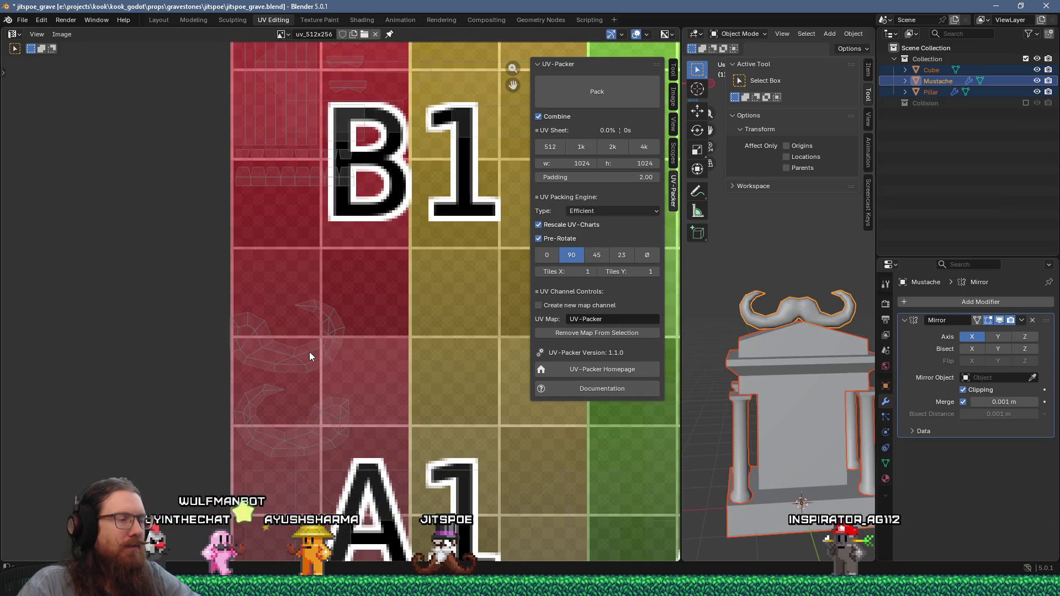
pyautogui.click(811, 312)
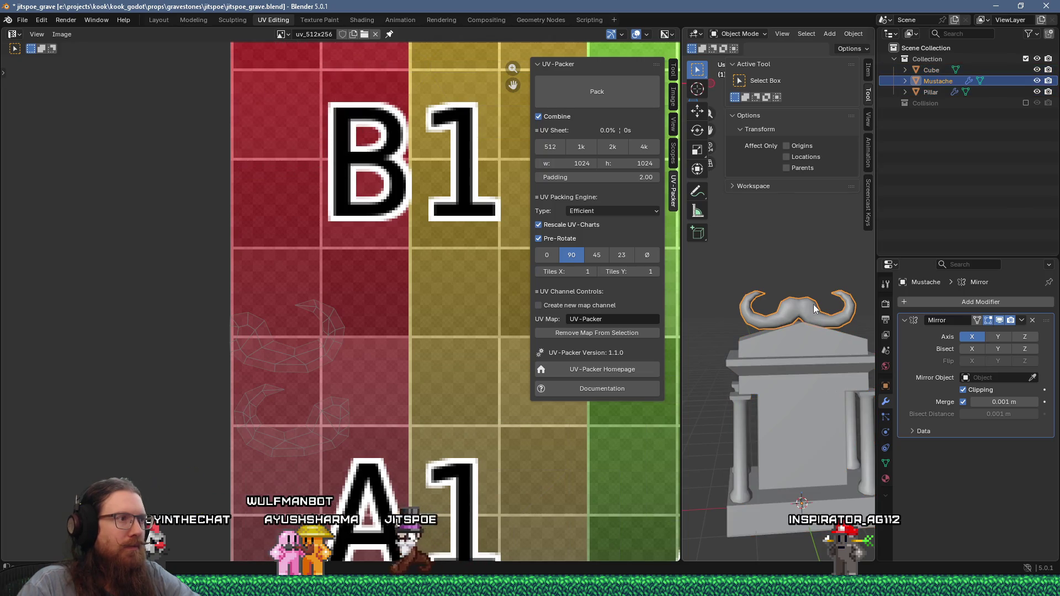
pyautogui.hotkey('ctrl', 'z')
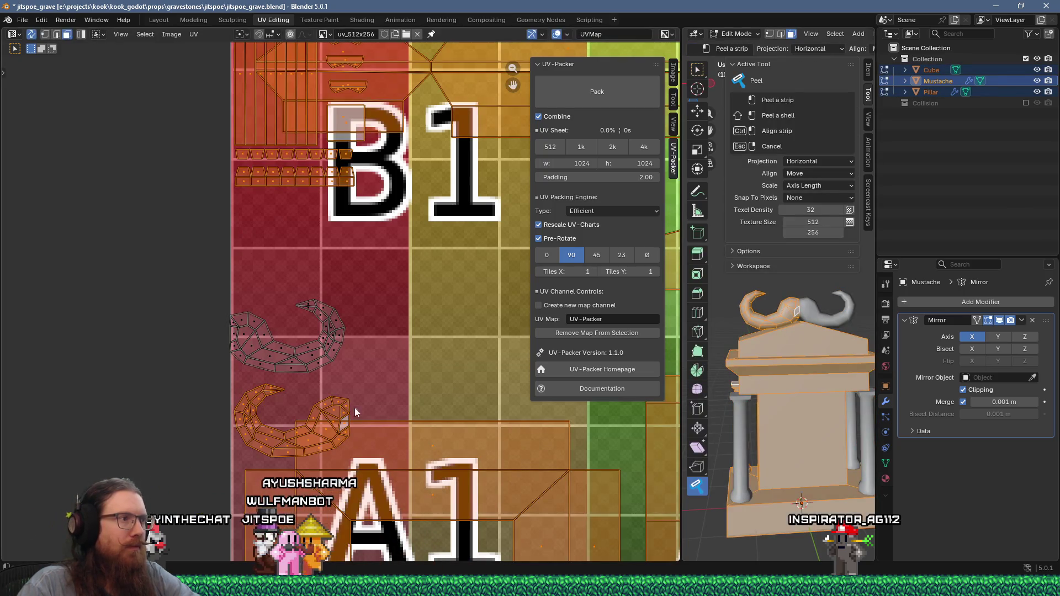
# With the Move tool, drag both mustache UV strips higher within the B1 area
pyautogui.click(305, 370)
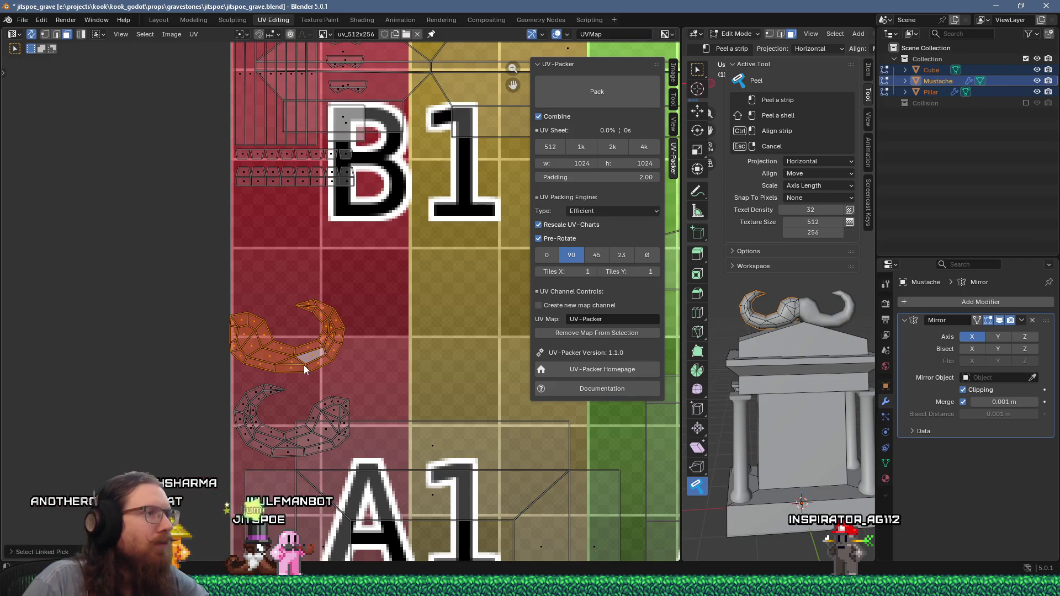
pyautogui.click(697, 111)
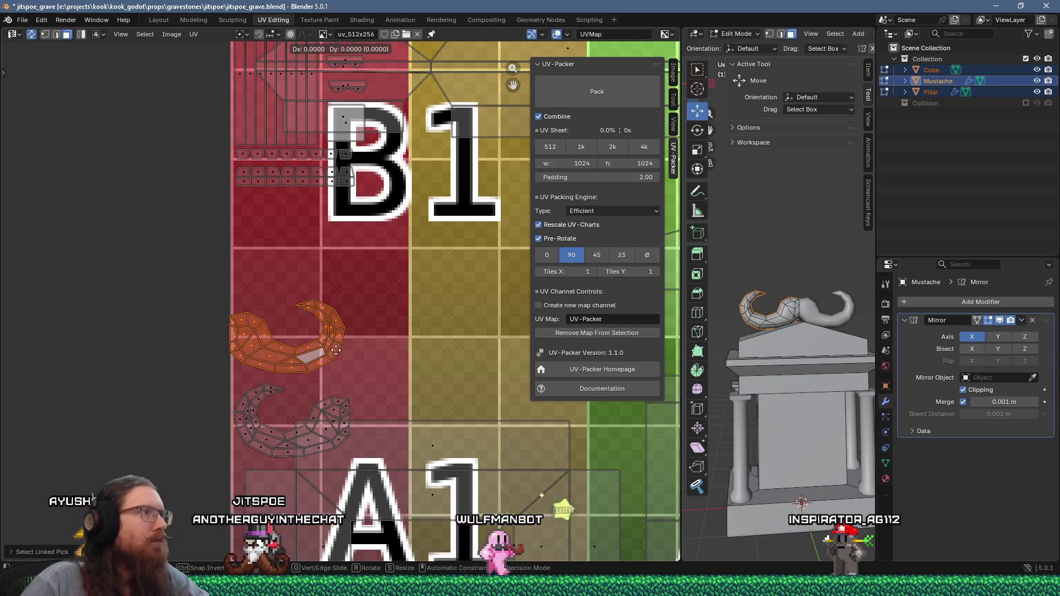
pyautogui.moveTo(329, 362); pyautogui.dragTo(335, 255)
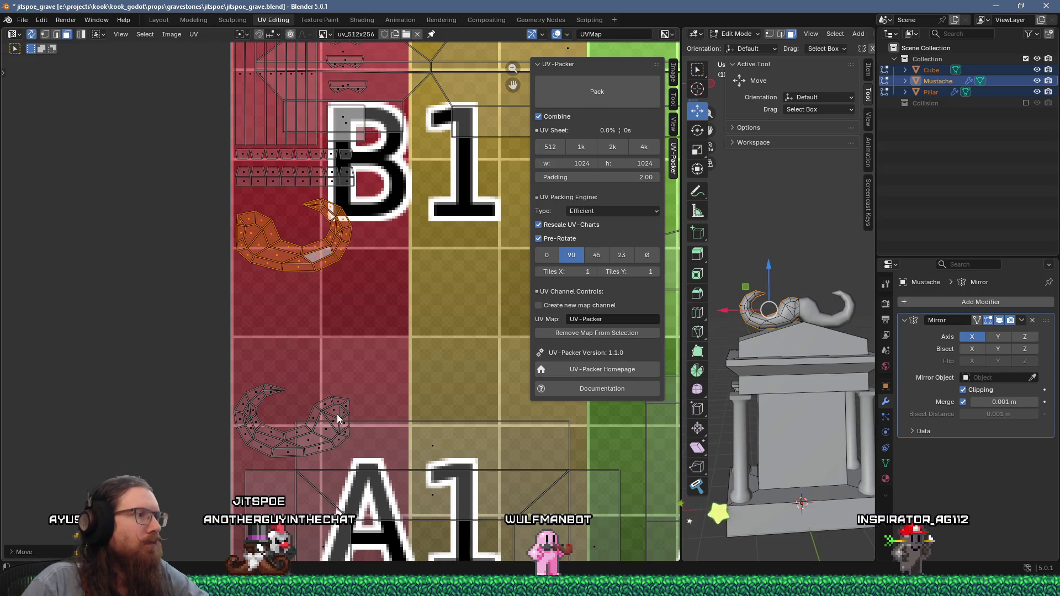
pyautogui.moveTo(338, 419)
pyautogui.mouseDown()
pyautogui.moveTo(336, 294)
pyautogui.moveTo(337, 312)
pyautogui.mouseUp()
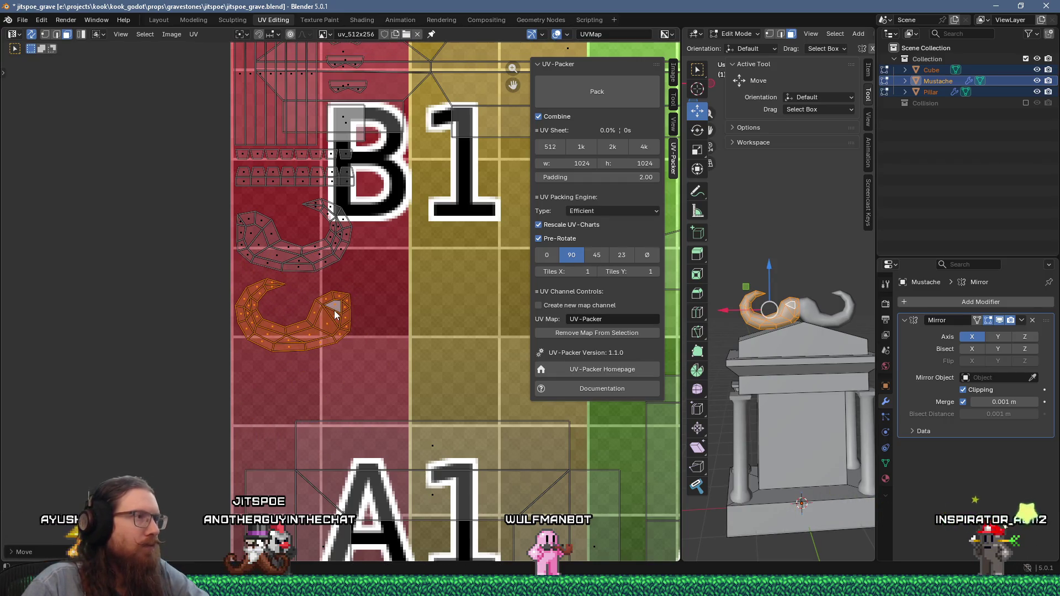
# Select the connected top-slab UV islands and move them further up-right
pyautogui.scroll(-4, 335, 314)
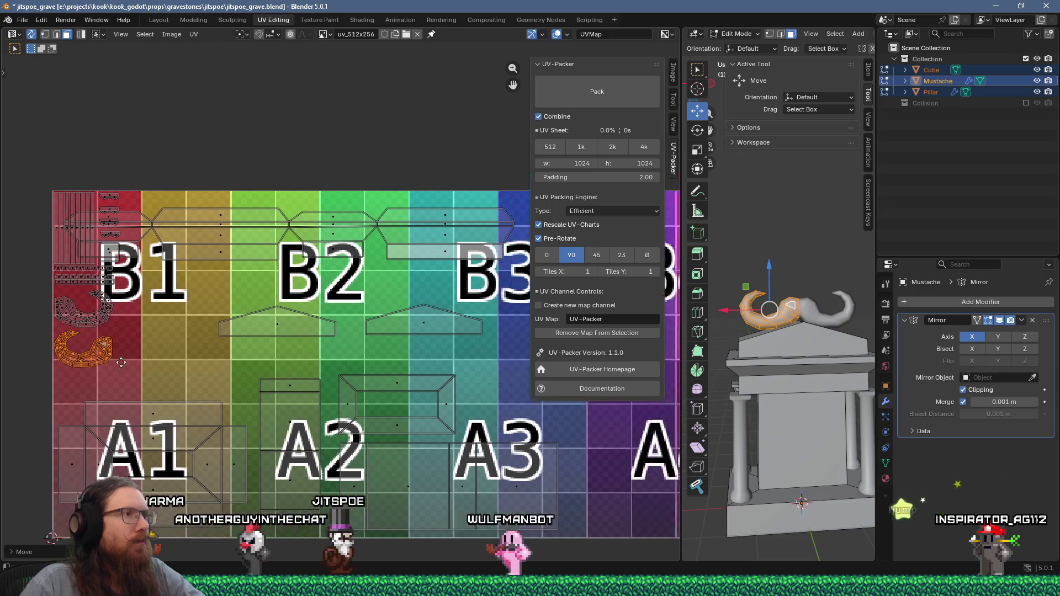
pyautogui.keyDown('ctrl'); pyautogui.hscroll(3, 138, 343); pyautogui.keyUp('ctrl')
pyautogui.scroll(-2, 201, 307)
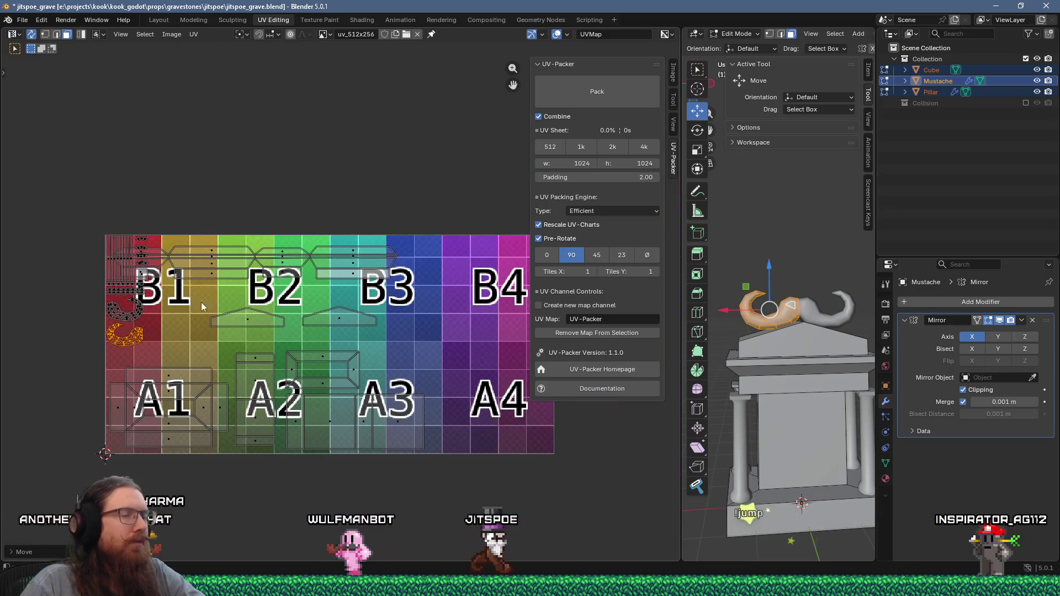
pyautogui.moveTo(336, 277); pyautogui.dragTo(394, 294, button='middle')
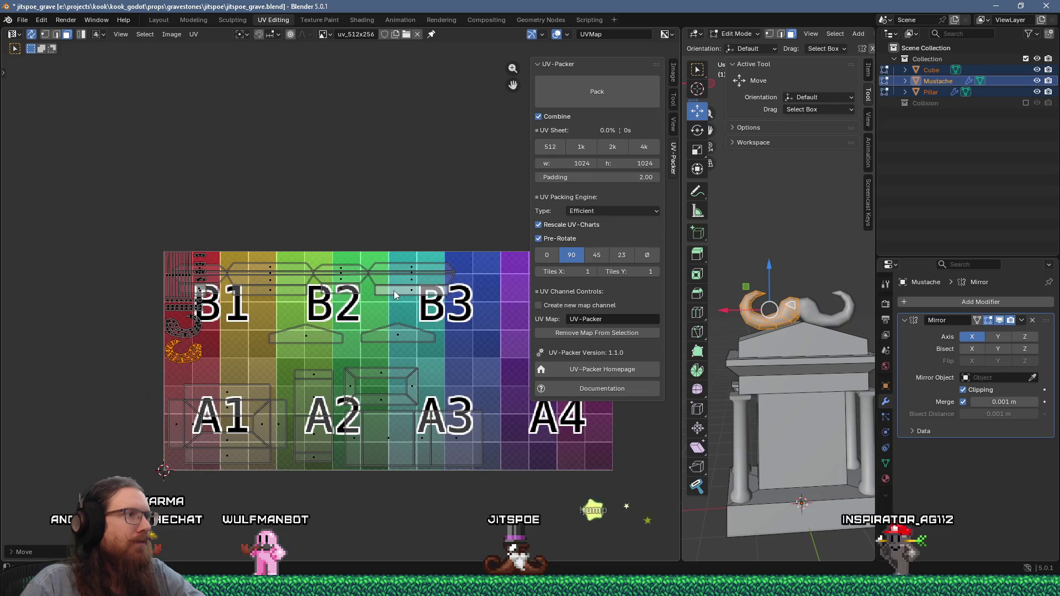
pyautogui.click(394, 294)
pyautogui.hotkey('ctrl', 'l')
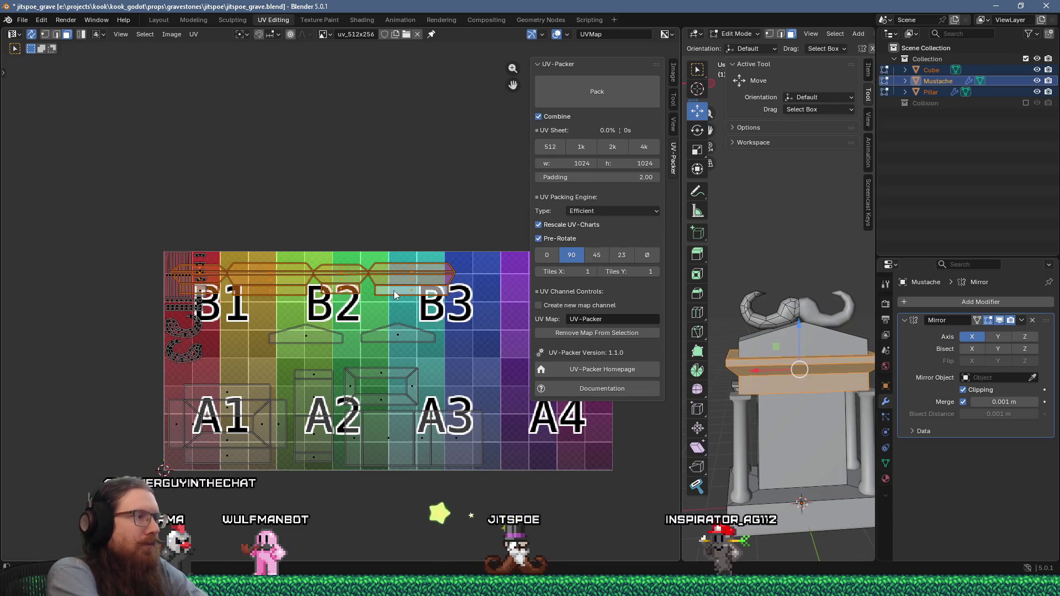
pyautogui.scroll(2, 175, 283)
pyautogui.scroll(2, 274, 280)
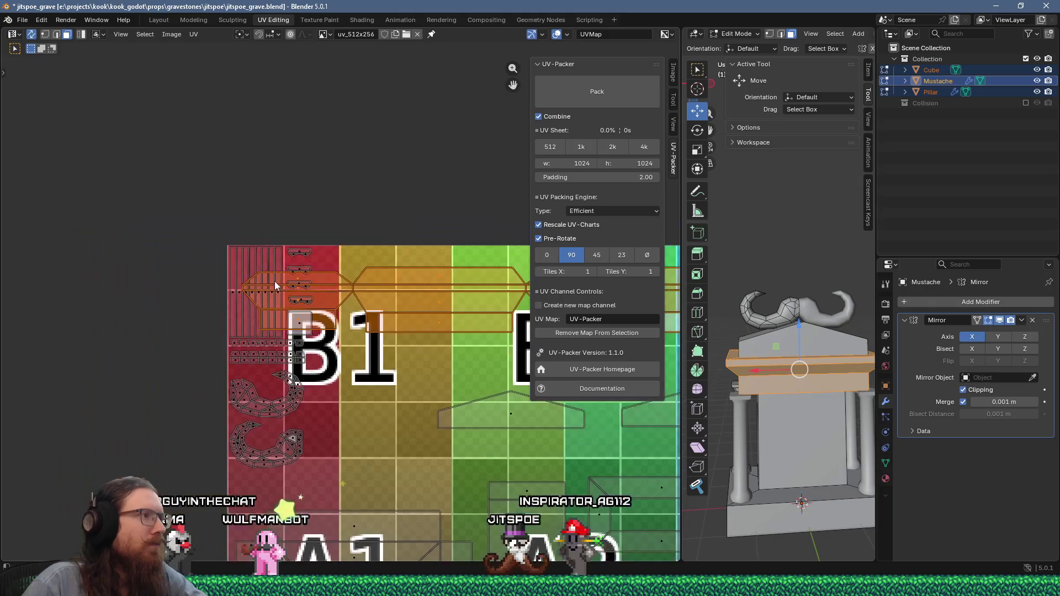
pyautogui.scroll(3, 278, 299)
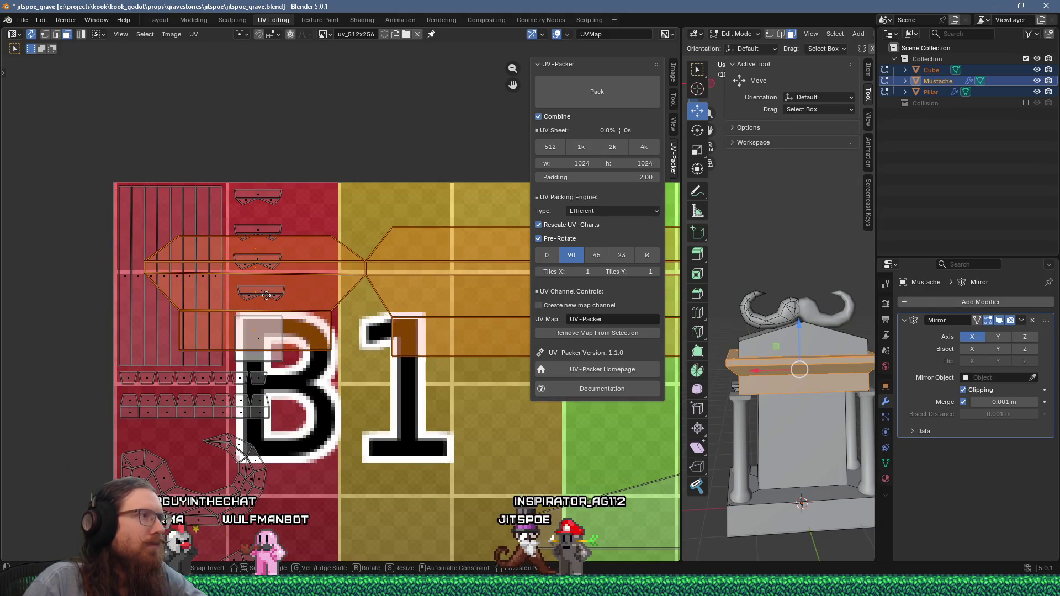
pyautogui.click(416, 267)
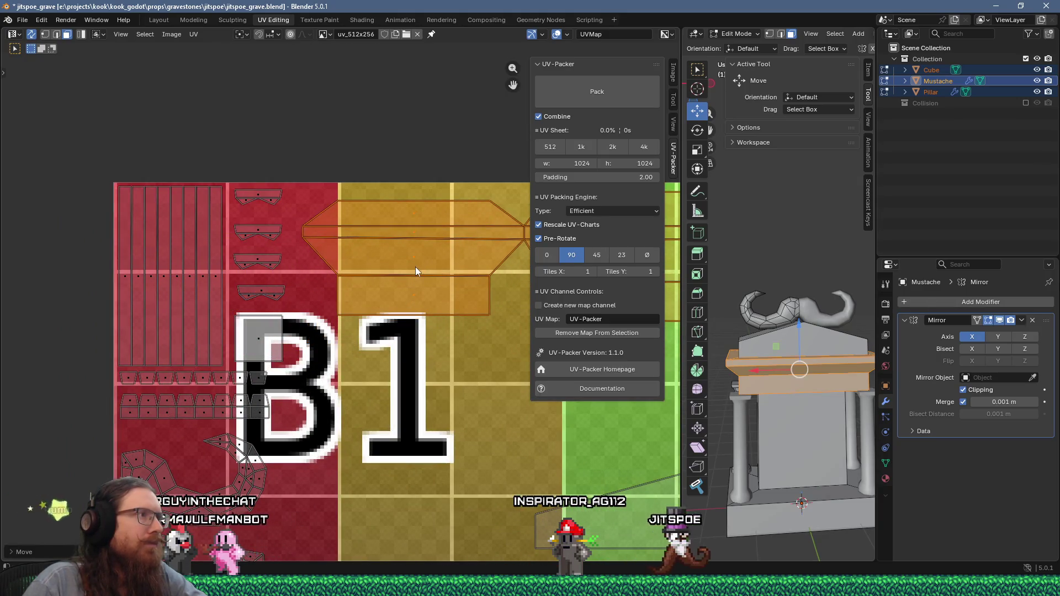
# Check the B4 and A4 tiles, then return to Object Mode
pyautogui.scroll(-4, 415, 270)
pyautogui.scroll(-3, 356, 314)
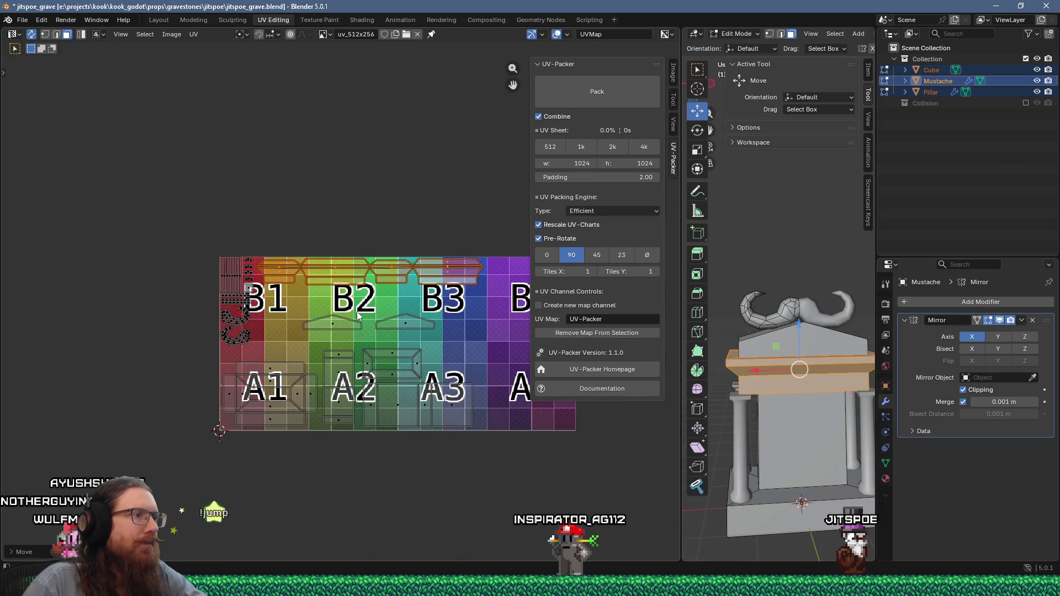
pyautogui.moveTo(381, 326)
pyautogui.mouseDown(button='middle')
pyautogui.moveTo(281, 329)
pyautogui.moveTo(360, 328)
pyautogui.moveTo(310, 330)
pyautogui.mouseUp(button='middle')
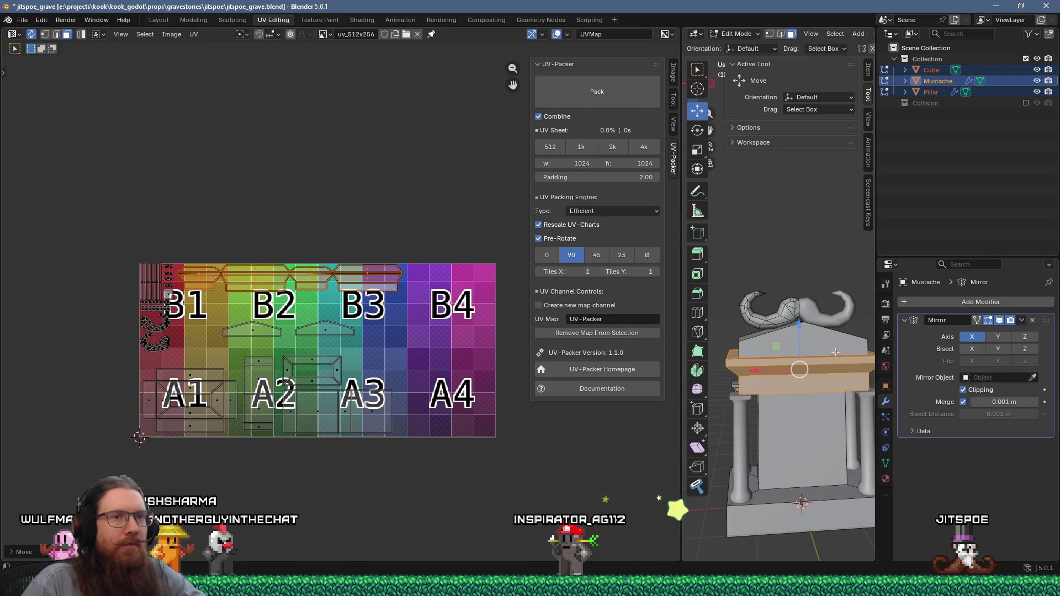
pyautogui.press('Tab')
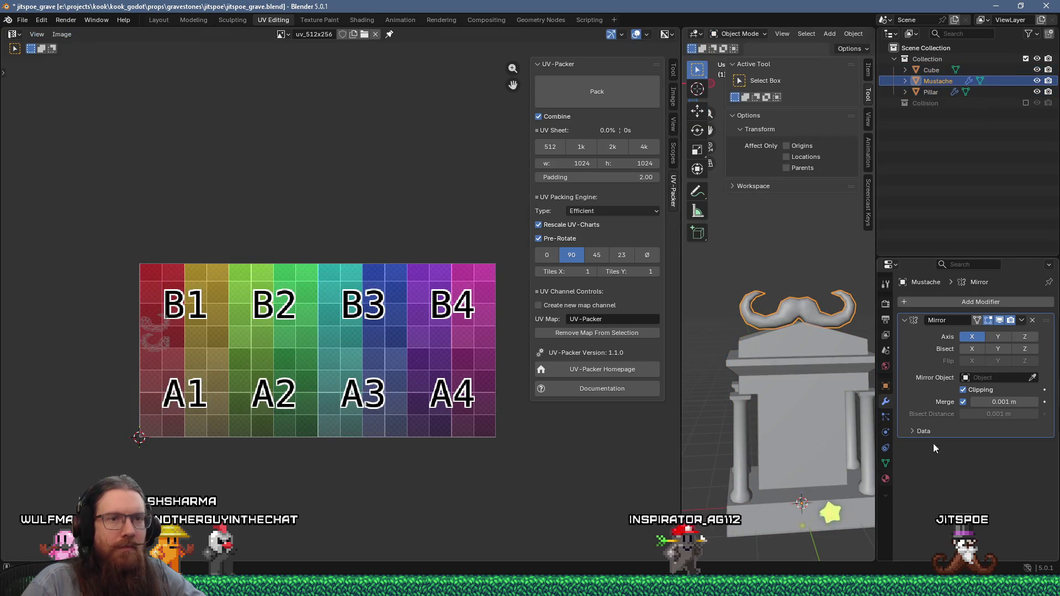